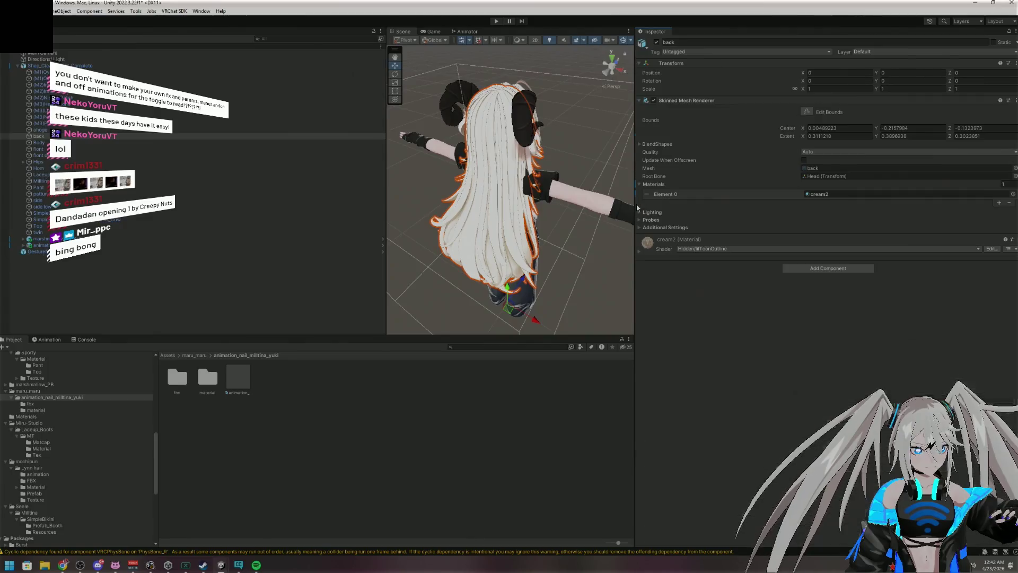
# Expand cream2's lilToon settings, glance at Backlight and MatCap, then open Rim Light for review
pyautogui.click(638, 254)
pyautogui.scroll(-6, 711, 414)
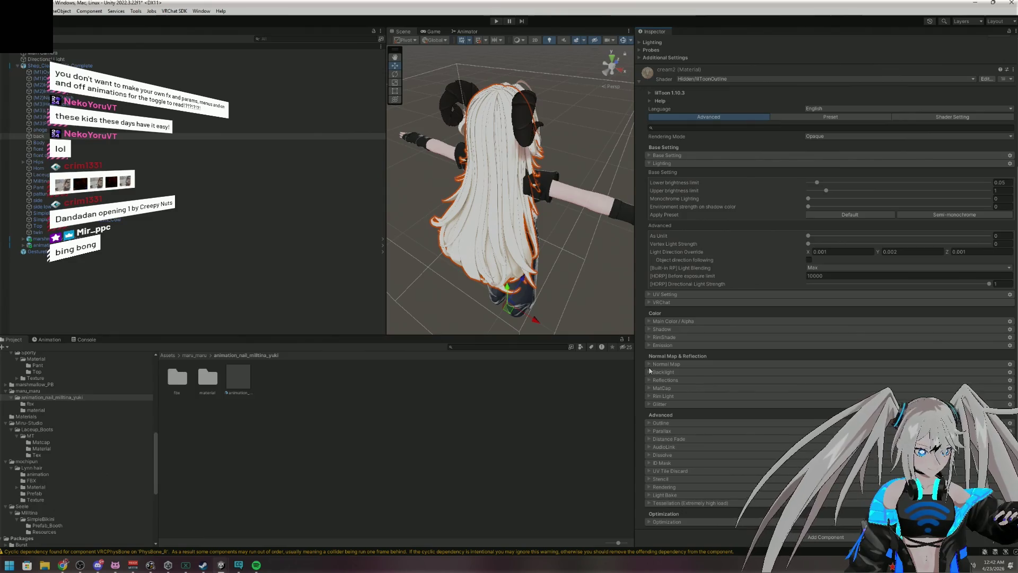
pyautogui.click(663, 372)
pyautogui.click(648, 373)
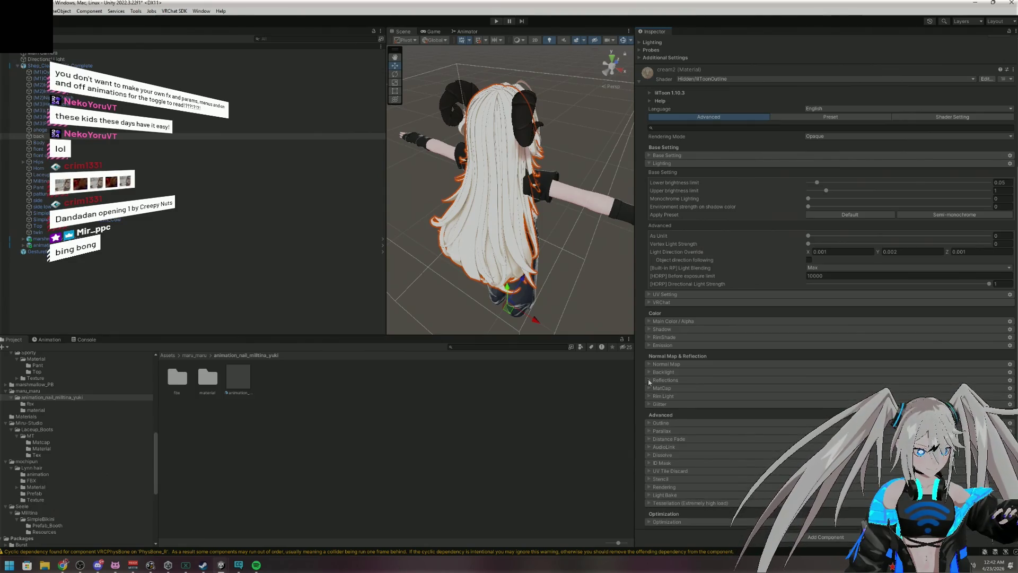
pyautogui.click(647, 388)
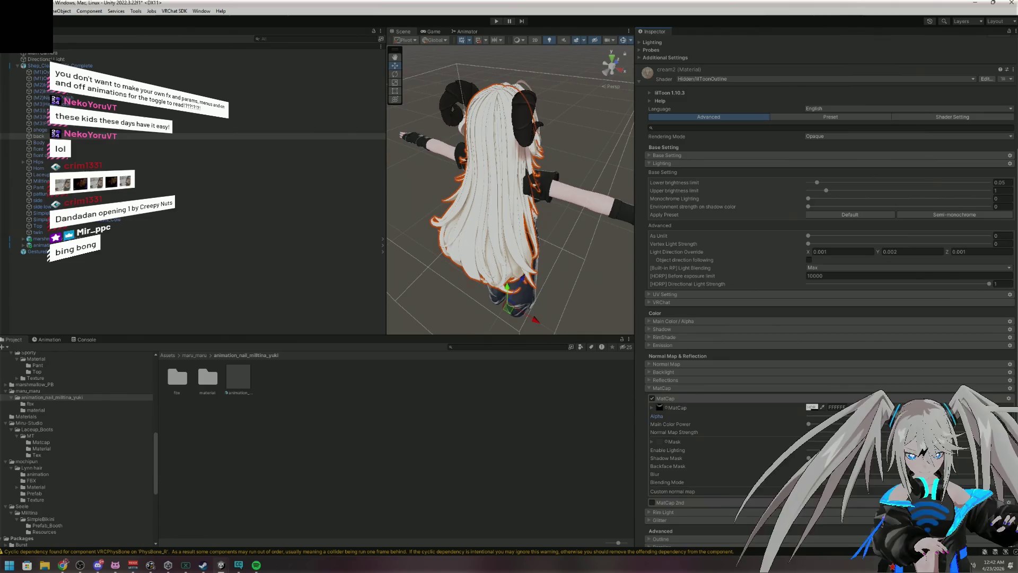
pyautogui.click(649, 389)
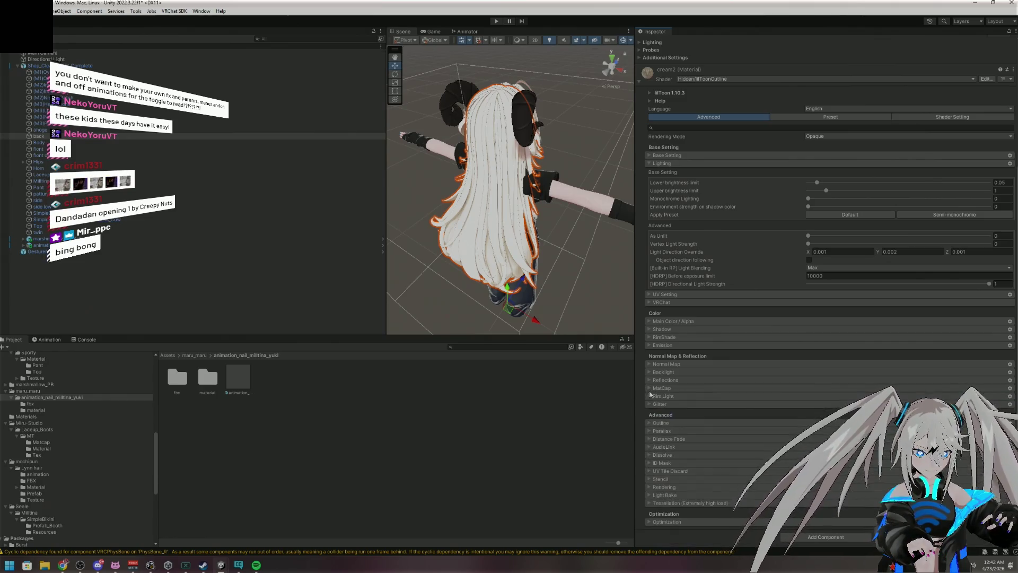
pyautogui.click(649, 396)
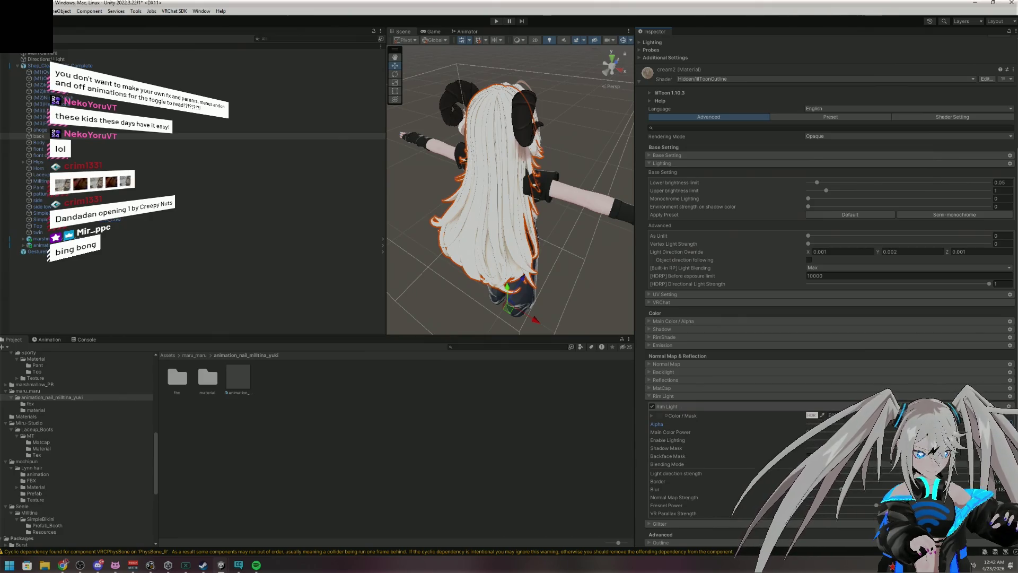
pyautogui.scroll(-5, 827, 286)
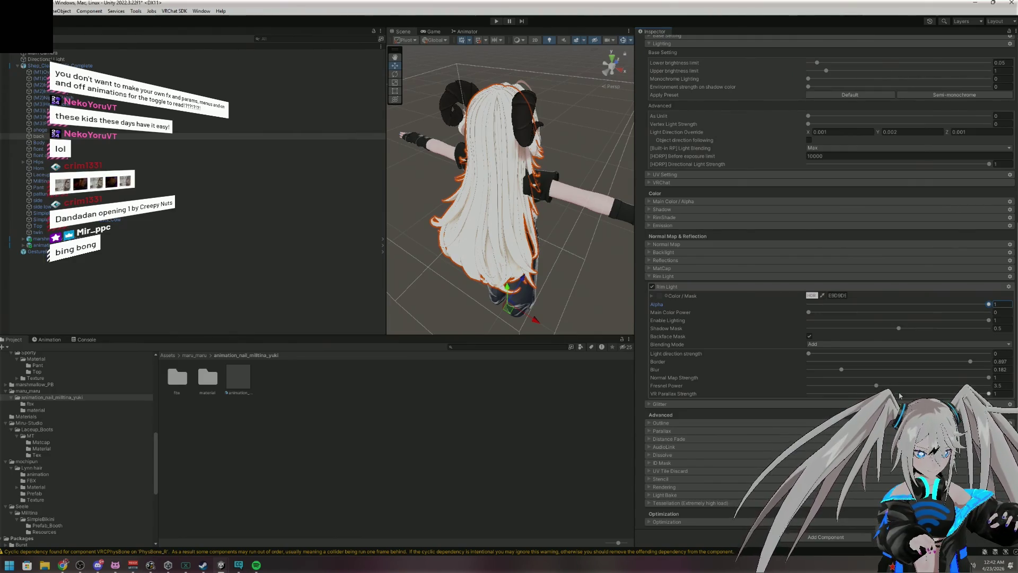
# Set the rim light Fresnel Power to 40.6, Blur 0.182 and Border 0.897
pyautogui.moveTo(876, 385); pyautogui.dragTo(901, 385)
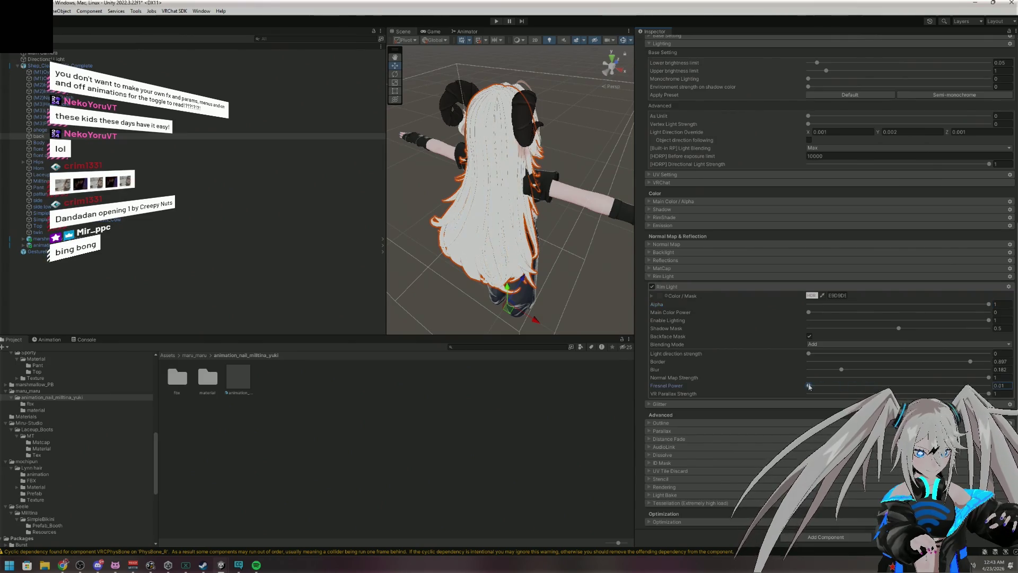
pyautogui.moveTo(901, 385)
pyautogui.mouseDown()
pyautogui.moveTo(975, 386)
pyautogui.moveTo(990, 369)
pyautogui.mouseUp()
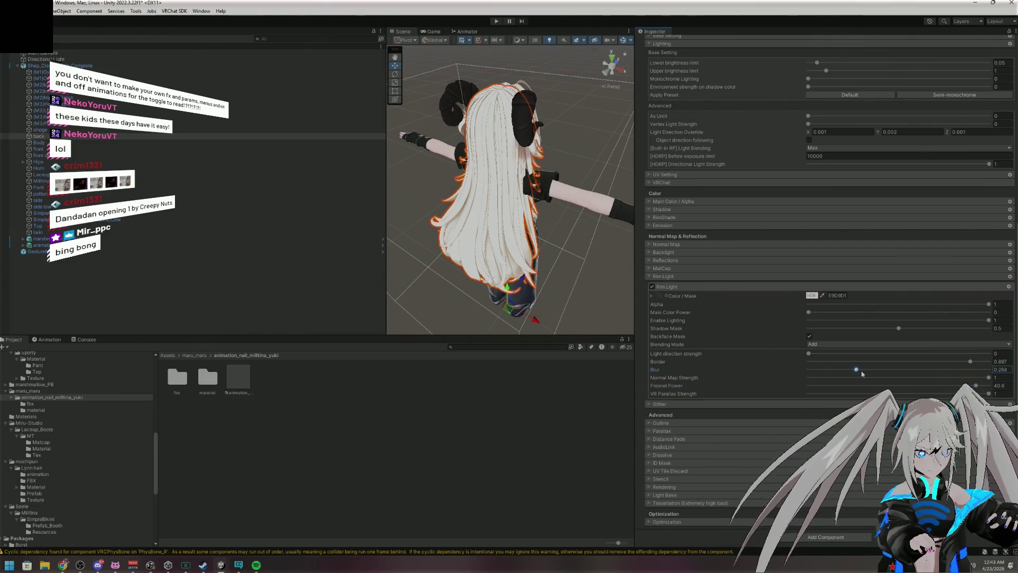
pyautogui.click(841, 370)
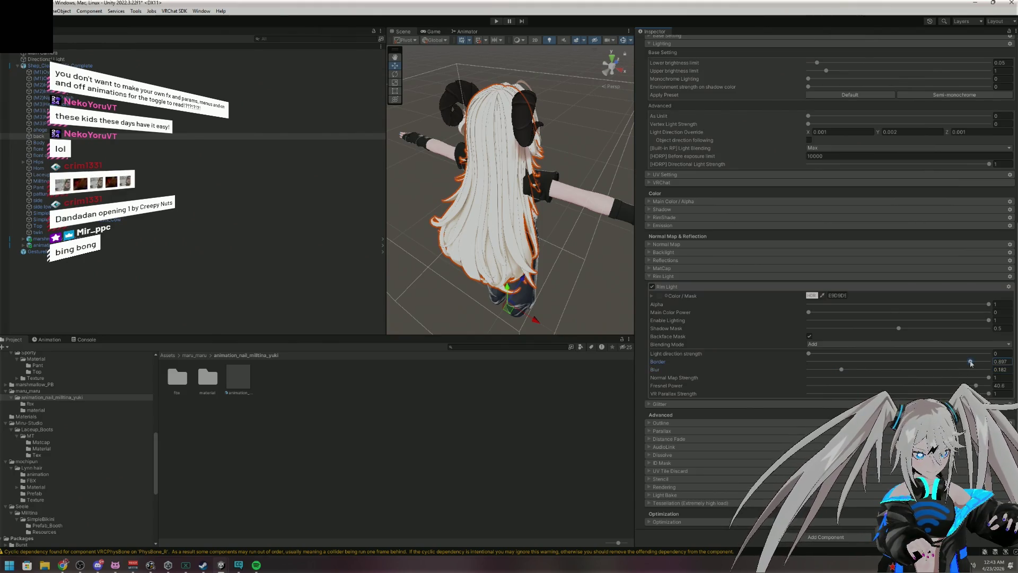
pyautogui.click(866, 361)
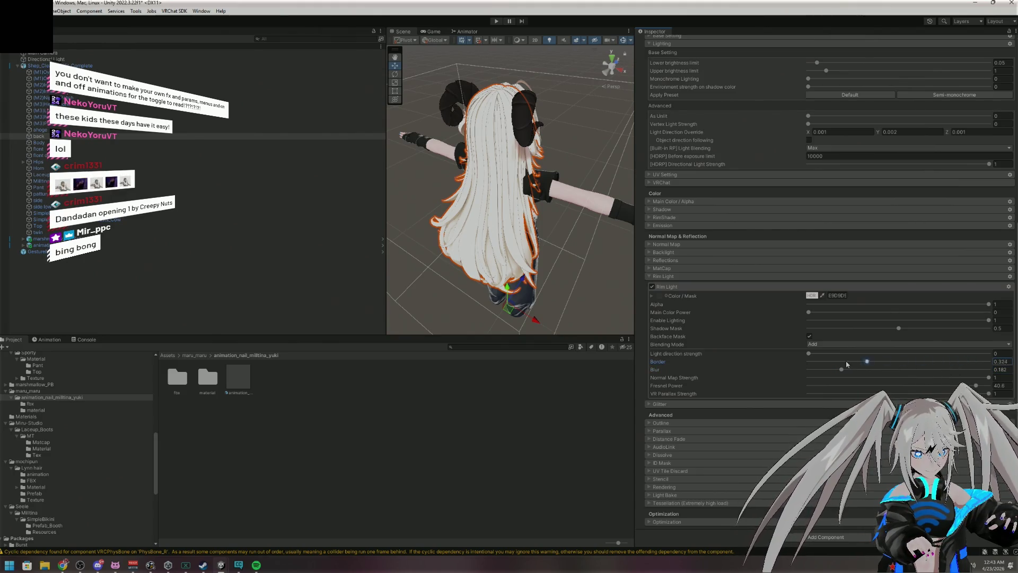
pyautogui.click(898, 361)
pyautogui.click(969, 361)
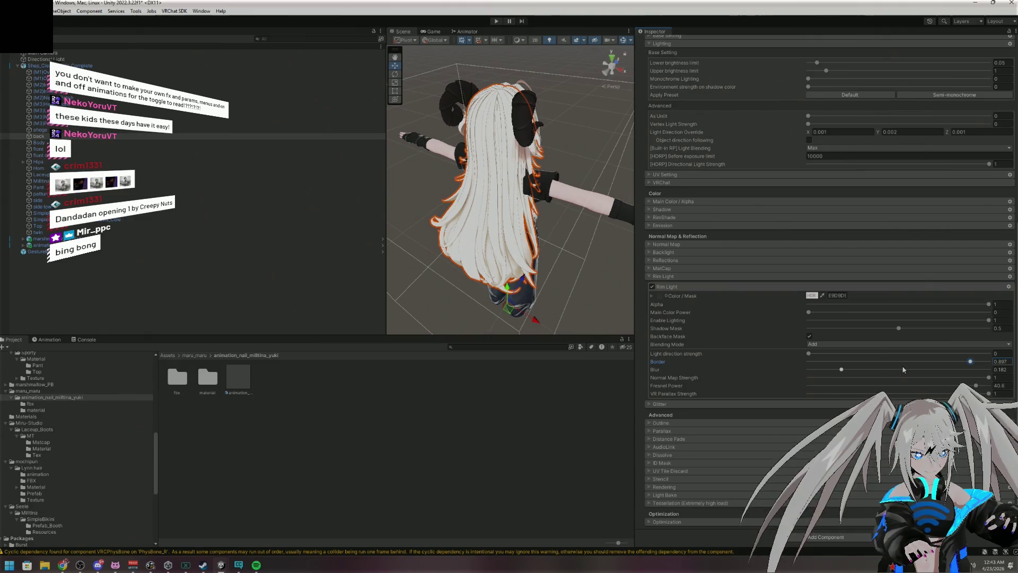
pyautogui.click(808, 353)
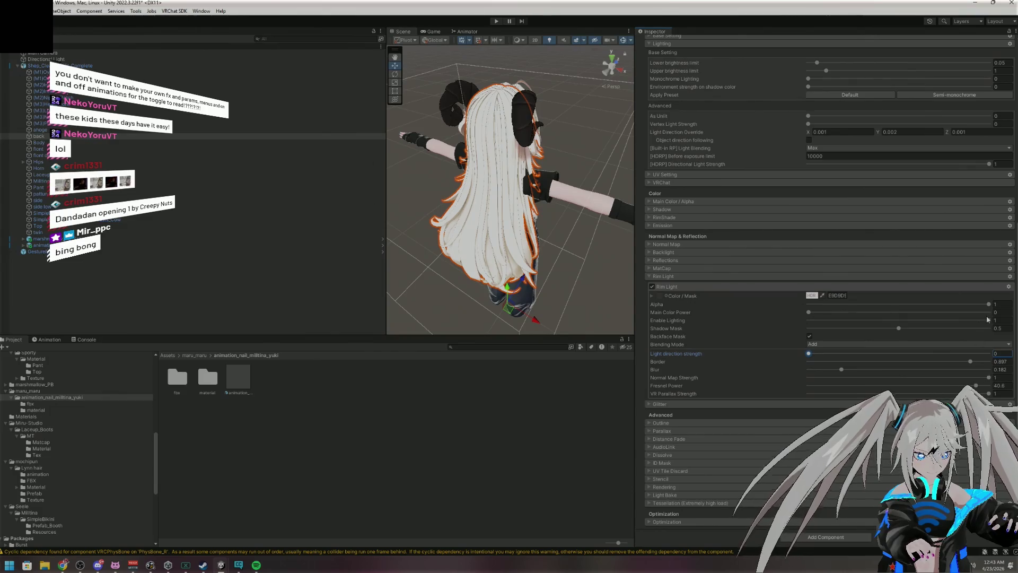
# Adjust the rim light Alpha and colour it pale pink EEE2E2, then collapse Rim Light
pyautogui.moveTo(988, 304)
pyautogui.mouseDown()
pyautogui.moveTo(903, 304)
pyautogui.moveTo(989, 304)
pyautogui.mouseUp()
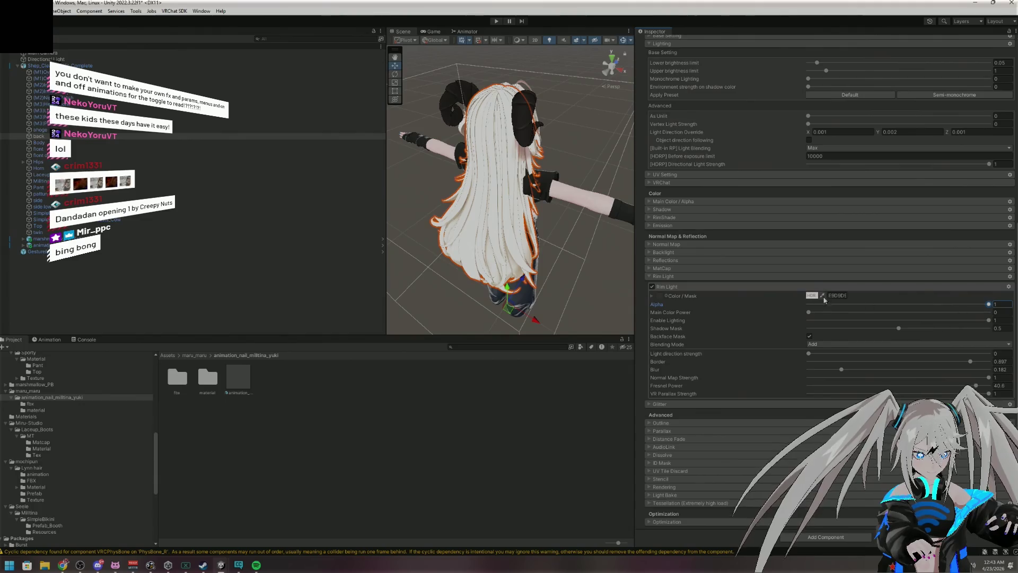
pyautogui.click(815, 299)
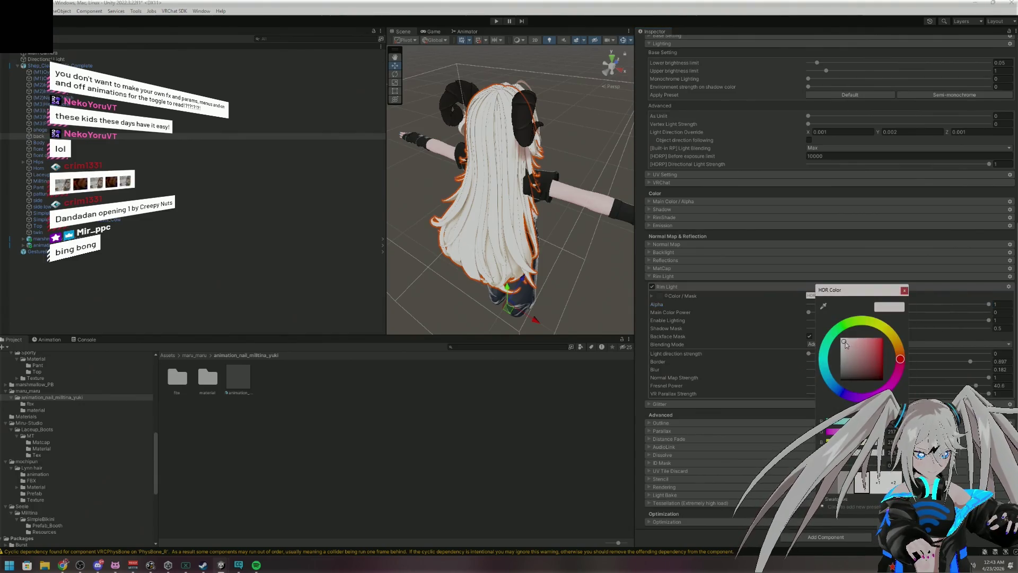
pyautogui.moveTo(852, 358); pyautogui.dragTo(843, 341)
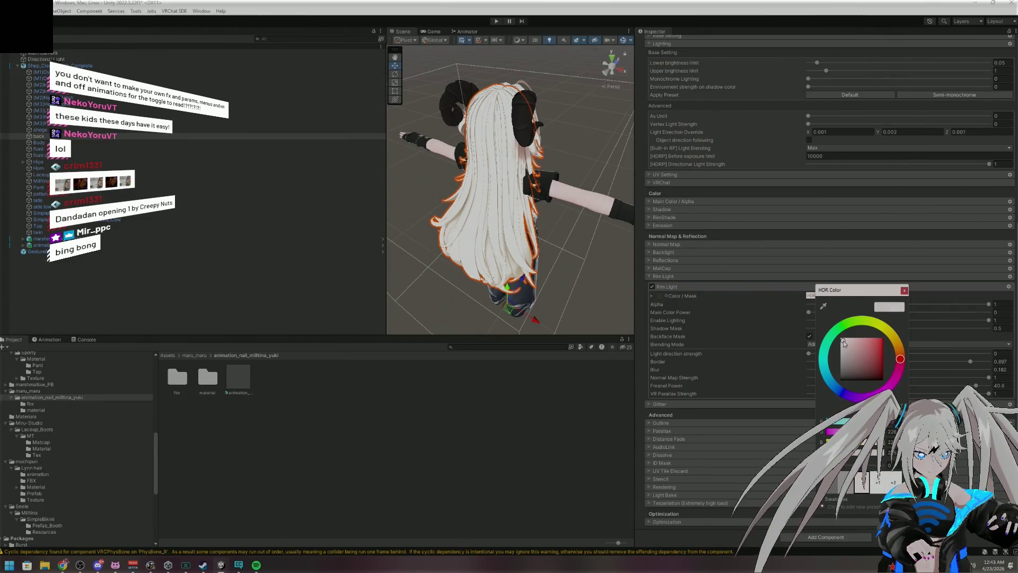
pyautogui.click(904, 290)
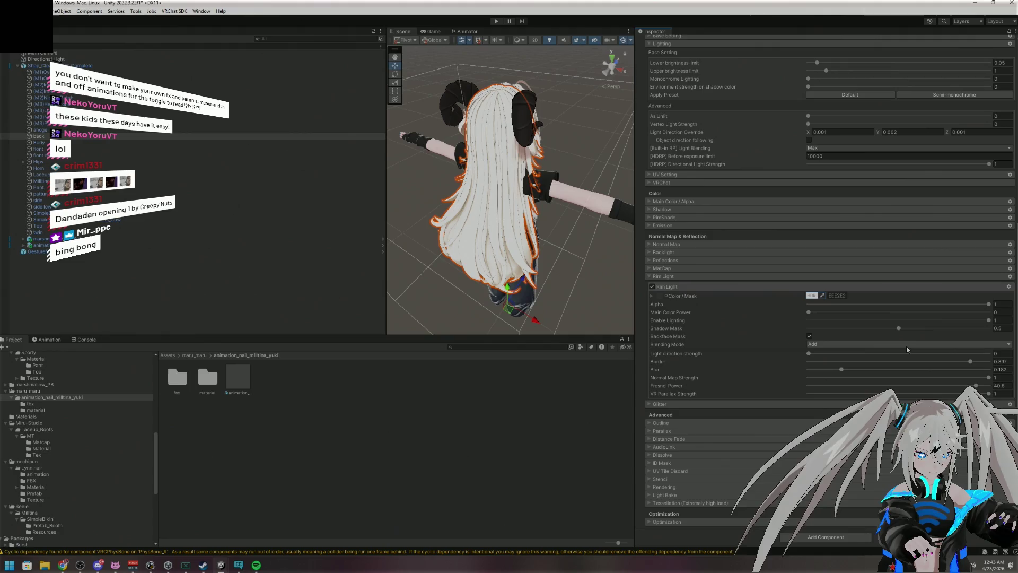
pyautogui.click(663, 277)
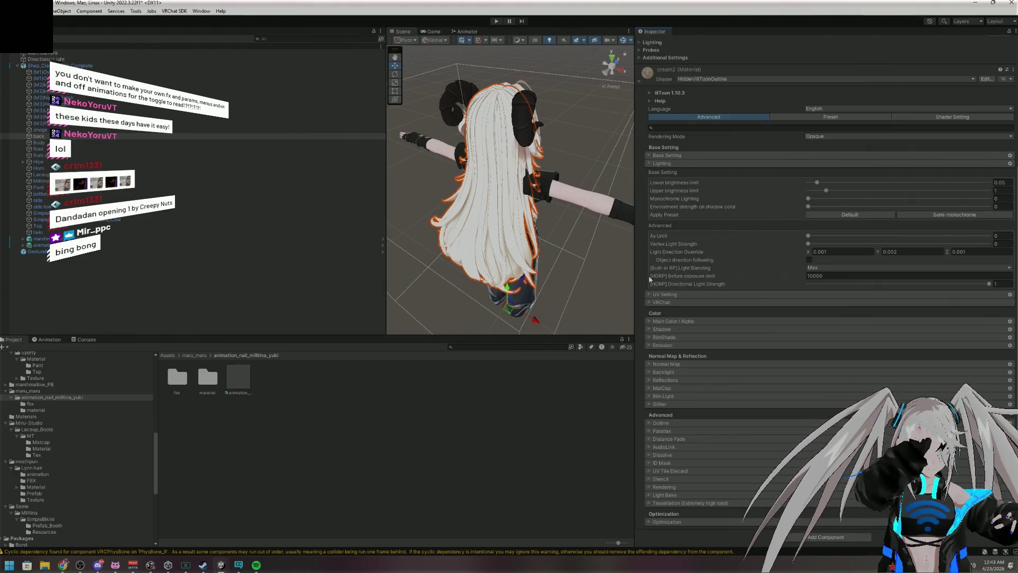
# Try lowering the RimShade Normal Map Strength and Fresnel Power, then undo the change
pyautogui.click(662, 337)
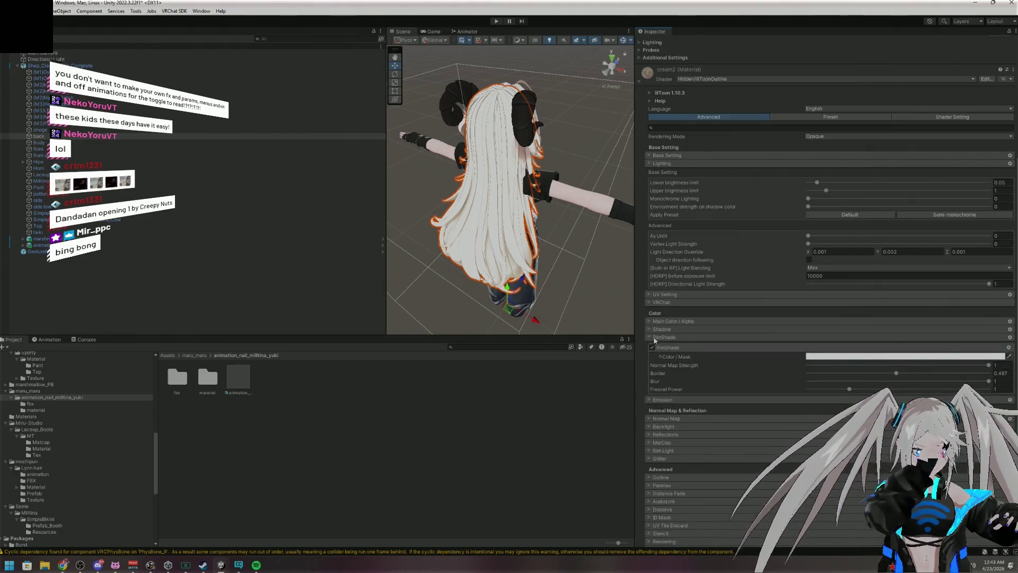
pyautogui.click(948, 366)
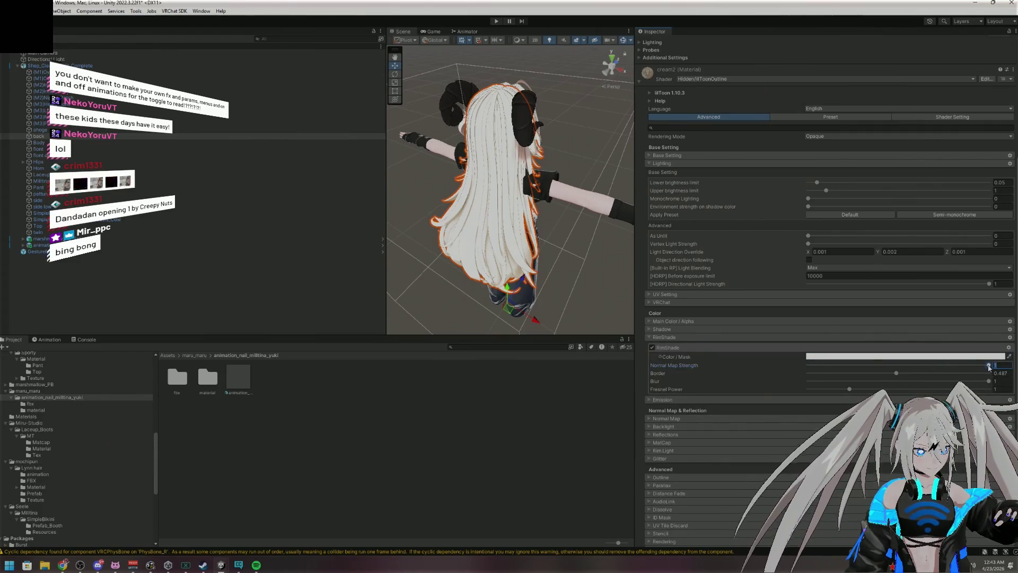
pyautogui.moveTo(947, 365); pyautogui.dragTo(784, 365)
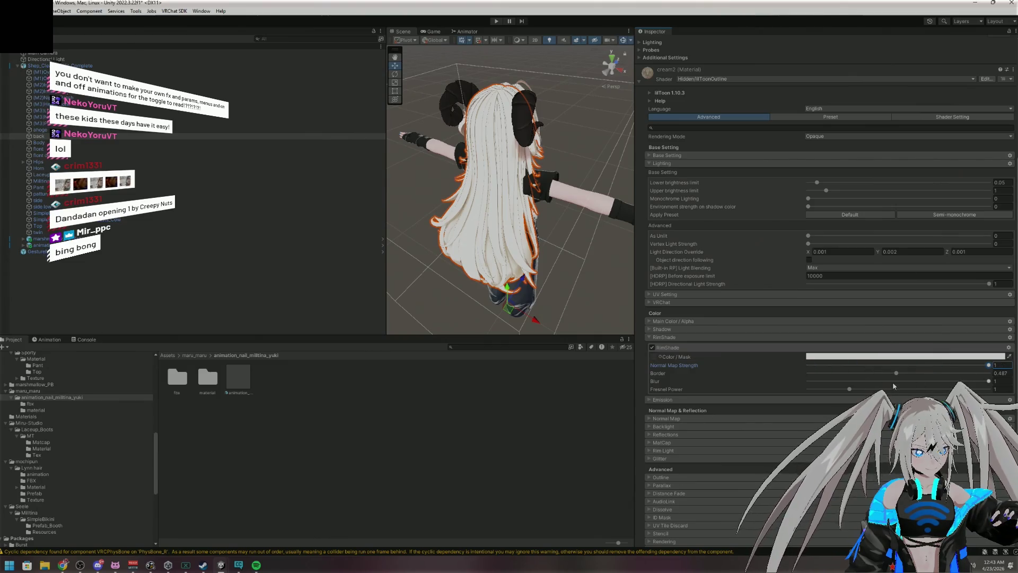
pyautogui.moveTo(848, 390); pyautogui.dragTo(808, 389)
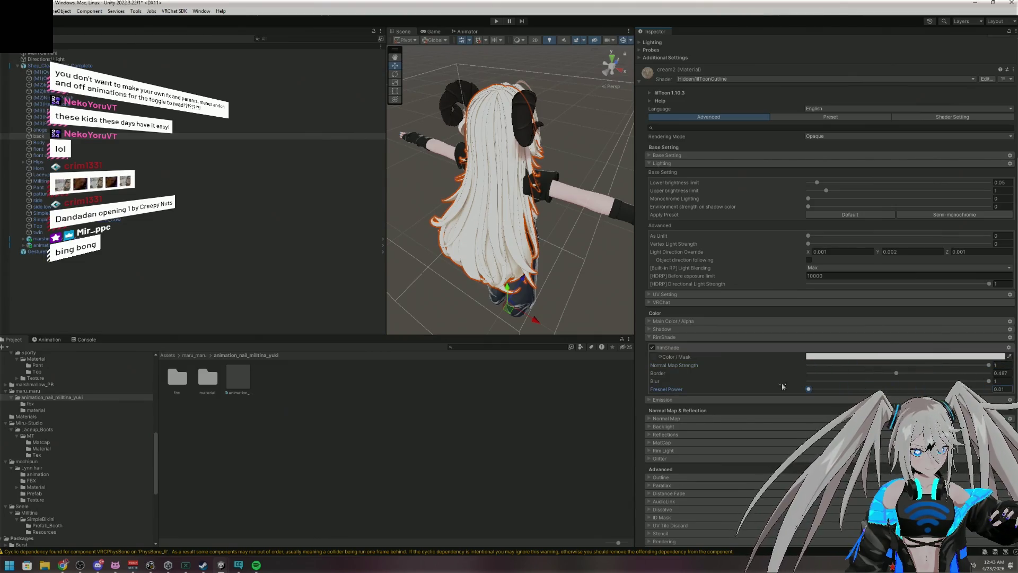
pyautogui.hotkey('ctrl', 'z')
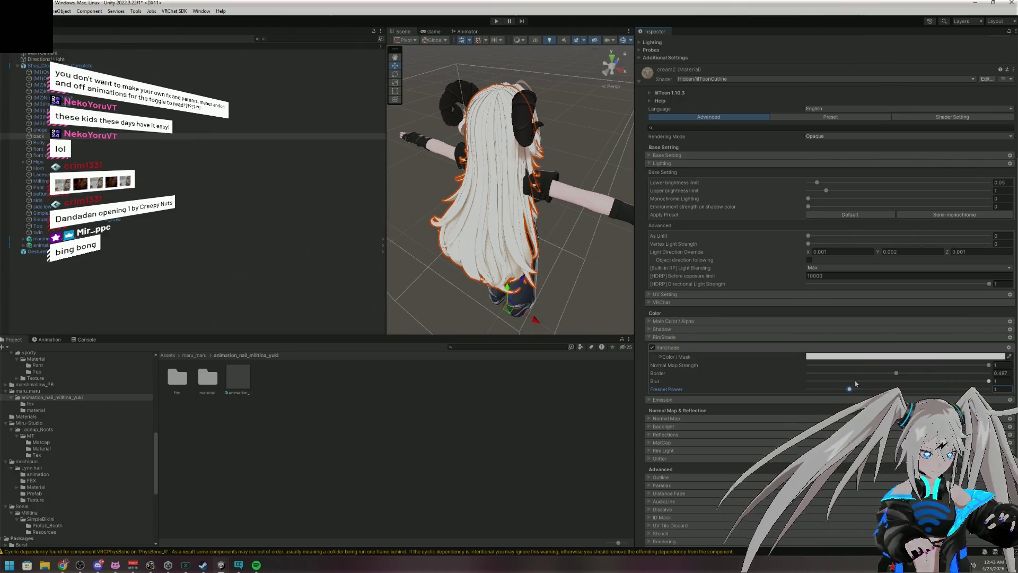
pyautogui.click(651, 338)
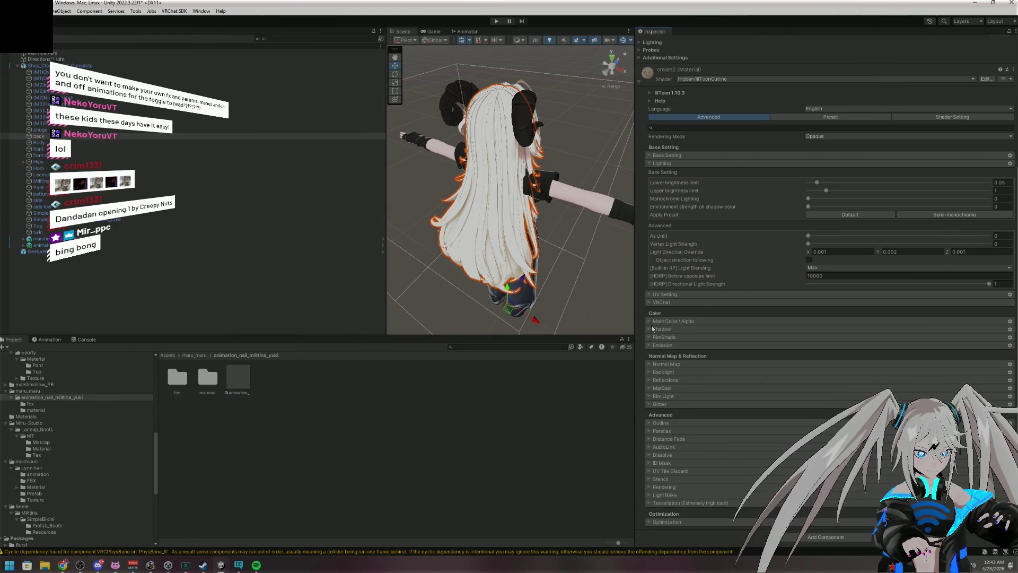
# Display the cream2 material's Shadow settings
pyautogui.click(652, 328)
pyautogui.click(652, 340)
pyautogui.click(653, 340)
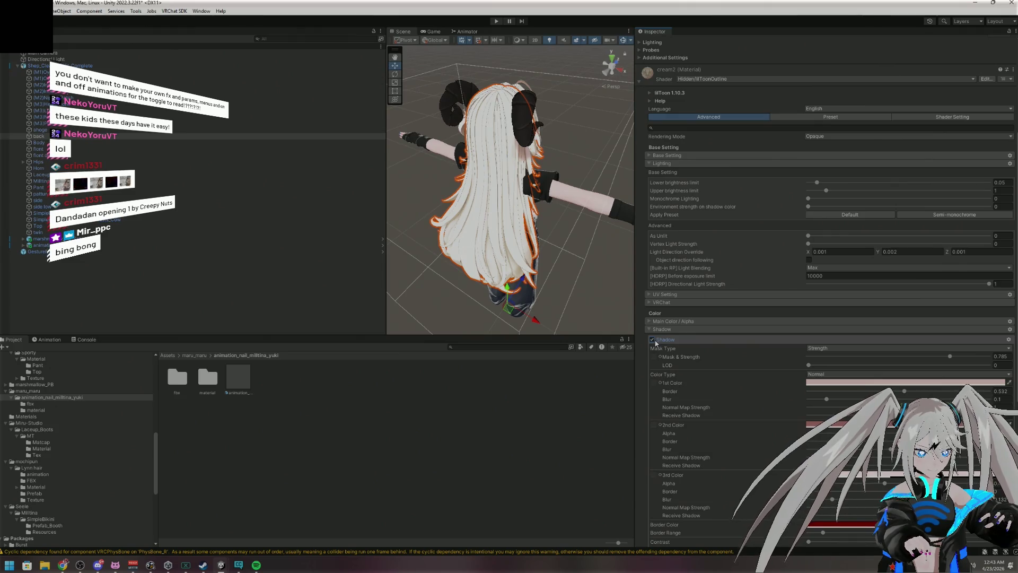
# Try a main colour Gamma of 0.929, then reset it back to 1
pyautogui.click(650, 328)
pyautogui.click(647, 320)
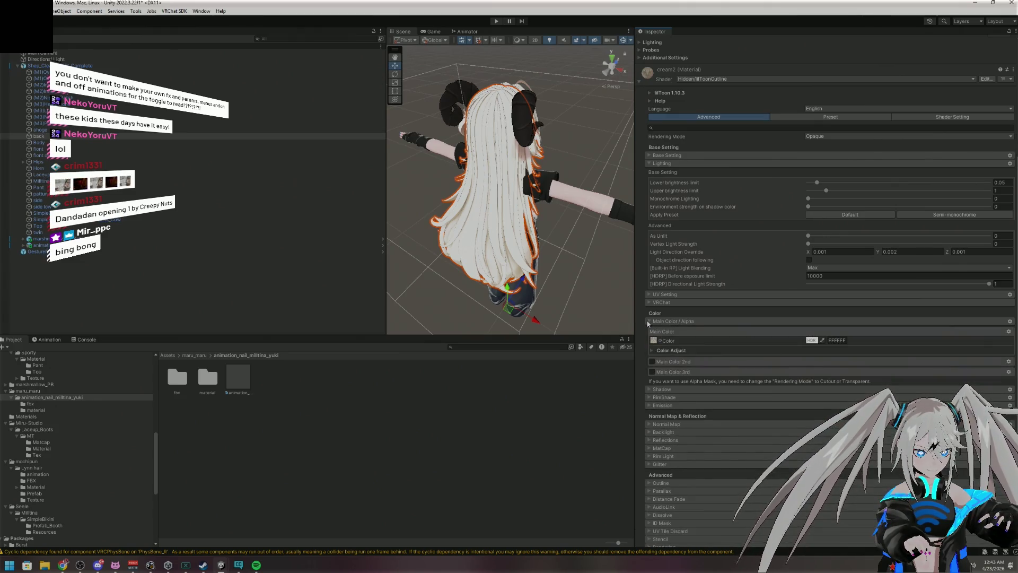
pyautogui.click(652, 350)
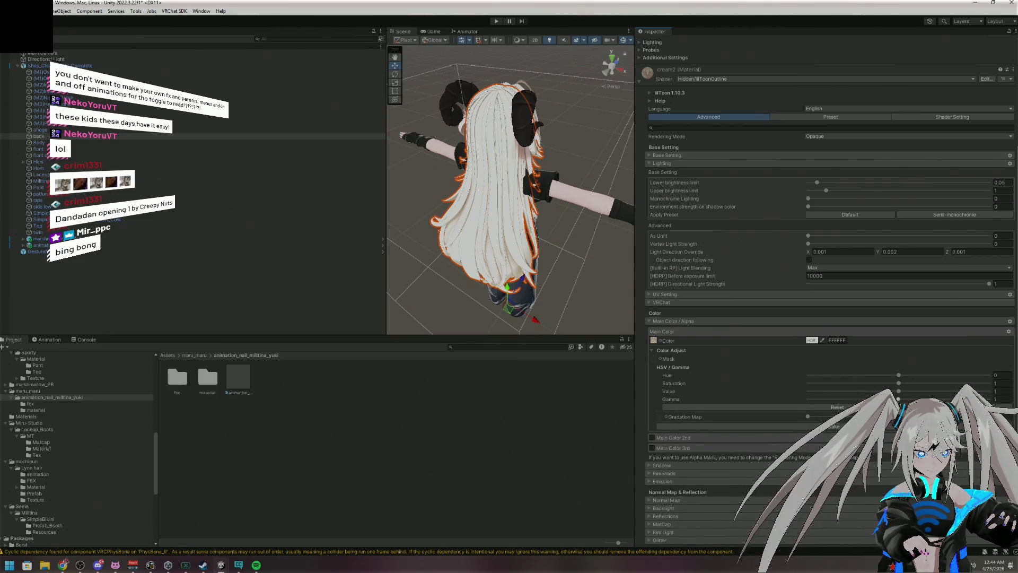
pyautogui.moveTo(898, 399); pyautogui.dragTo(978, 399)
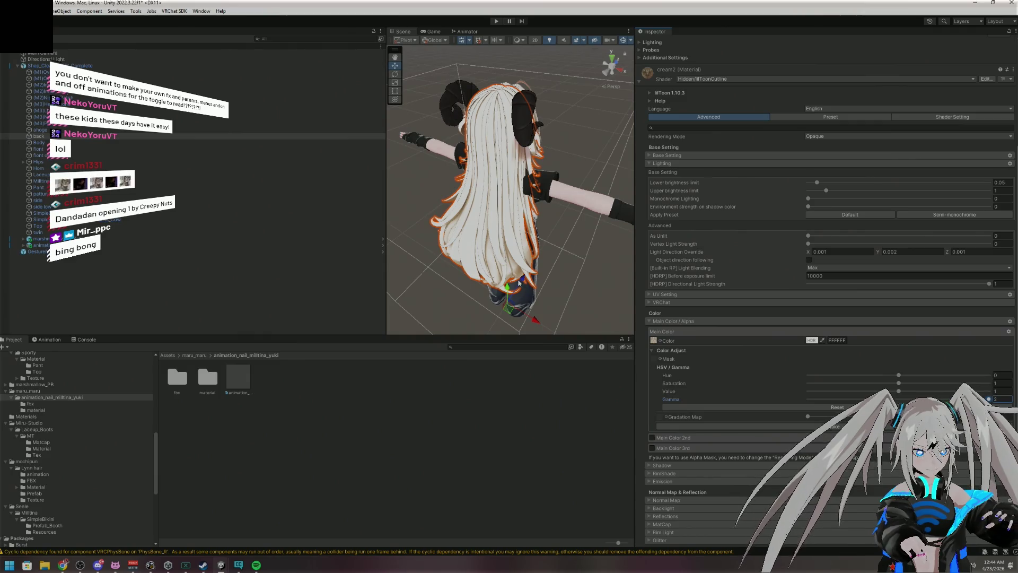
pyautogui.moveTo(399, 196)
pyautogui.mouseDown()
pyautogui.moveTo(233, 184)
pyautogui.moveTo(528, 275)
pyautogui.mouseUp()
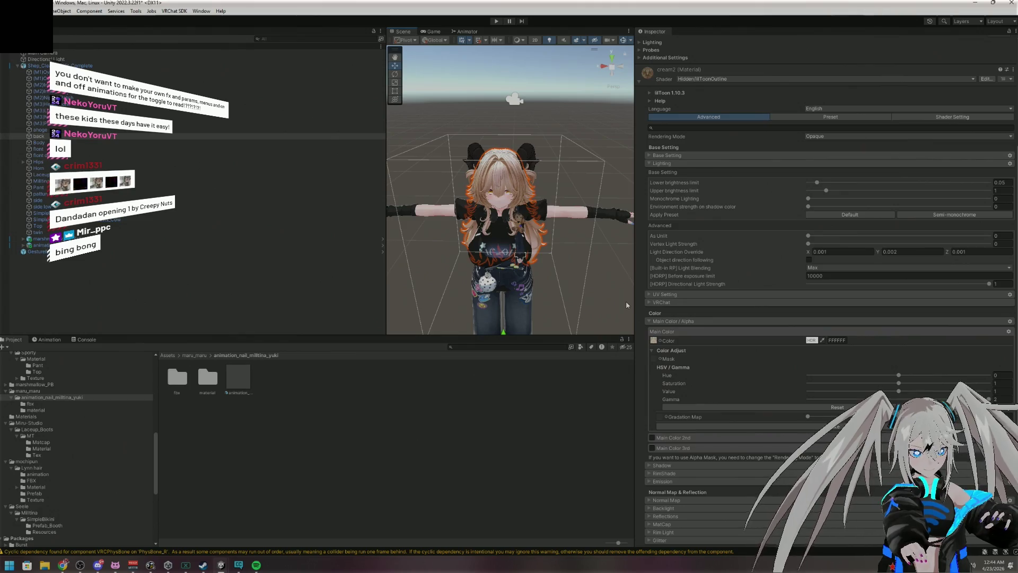
pyautogui.click(842, 407)
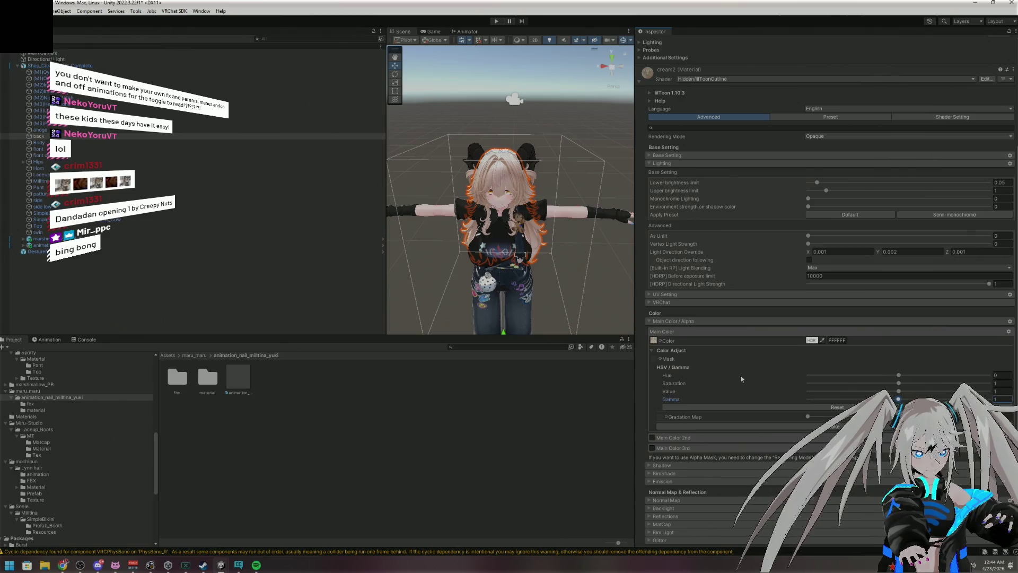
pyautogui.click(651, 350)
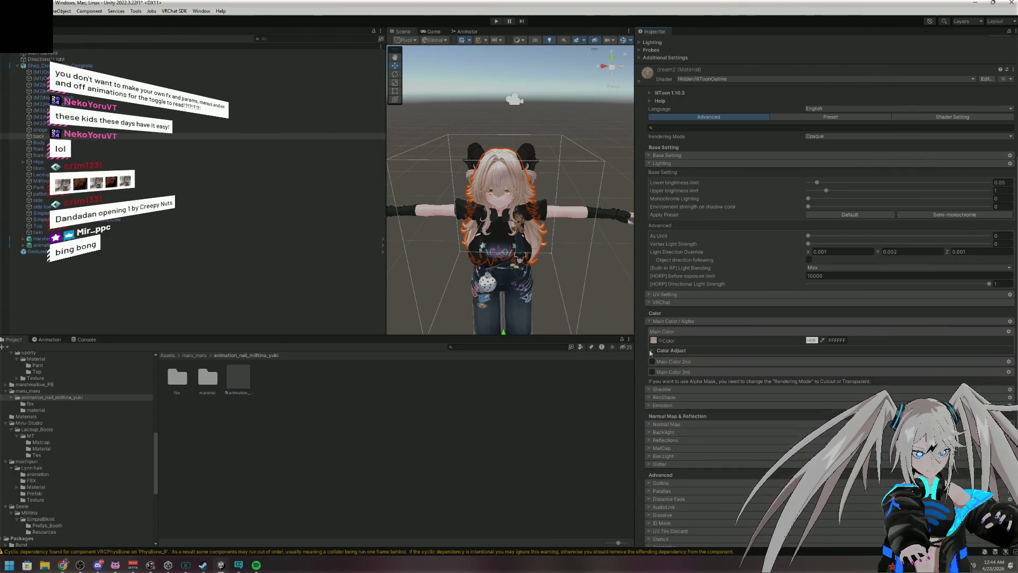
pyautogui.click(650, 321)
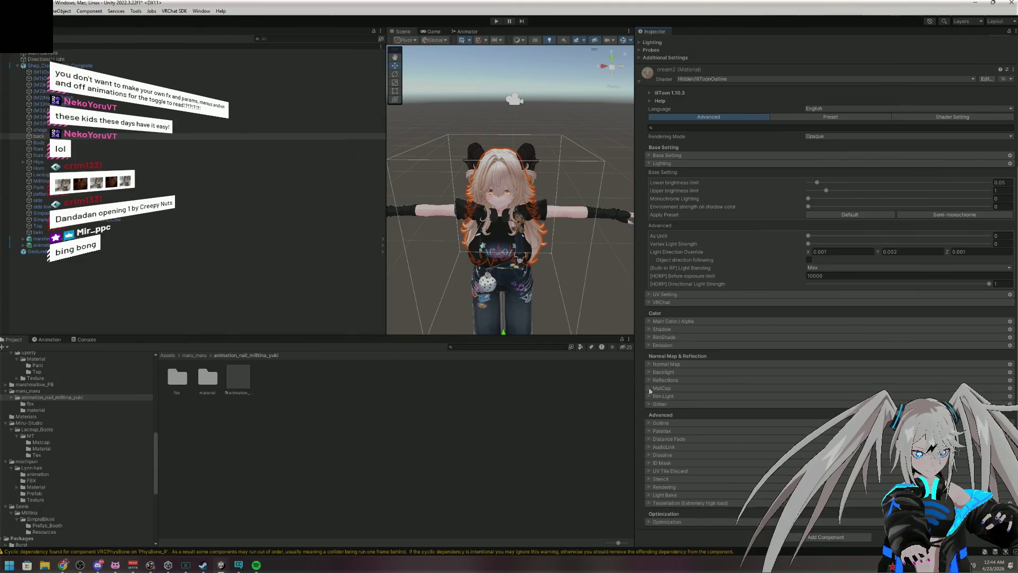
# Check the outline settings, then tint the Main Color light pink E9DBDE
pyautogui.click(650, 423)
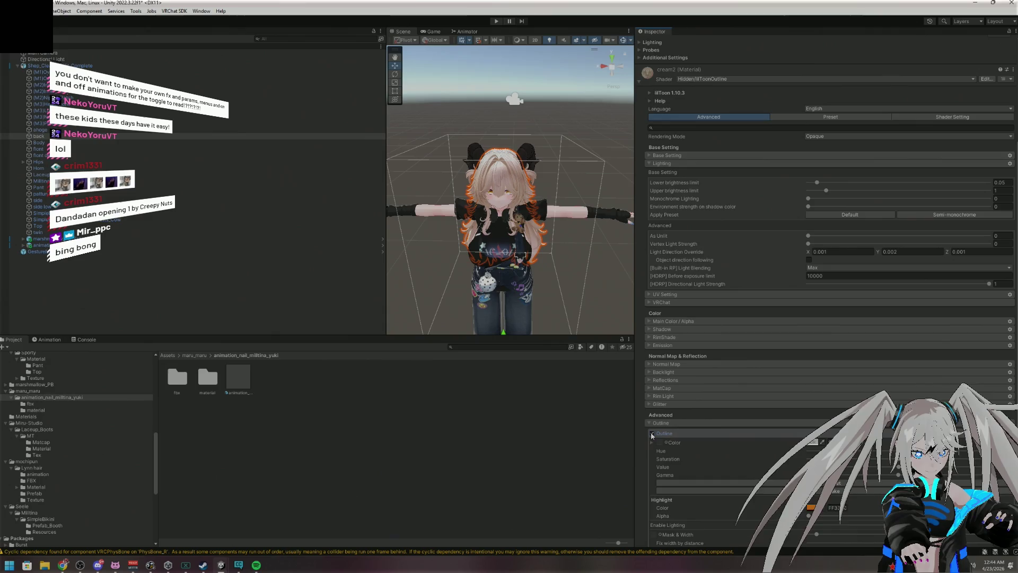
pyautogui.click(649, 423)
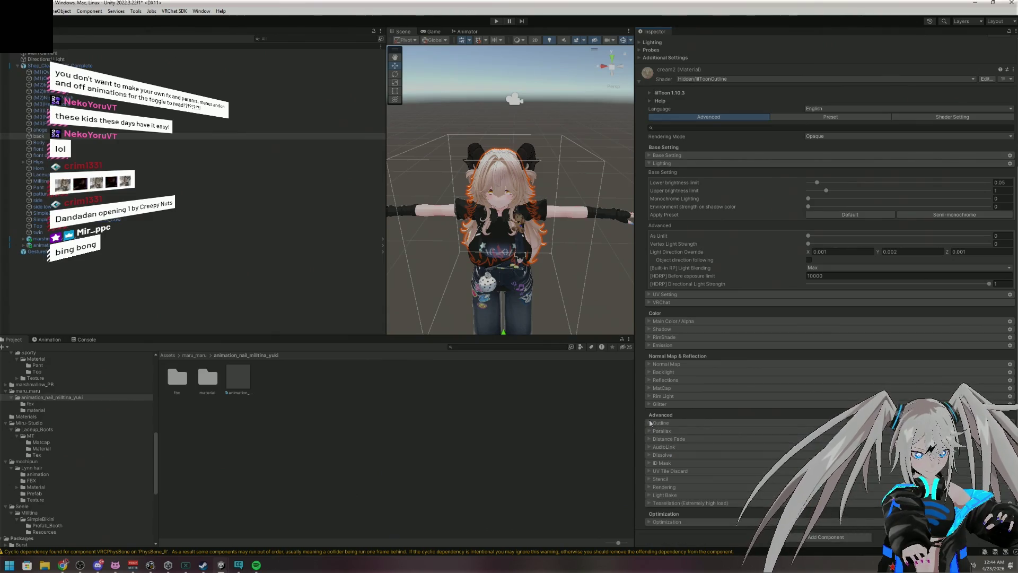
pyautogui.click(646, 322)
pyautogui.click(647, 321)
pyautogui.click(649, 321)
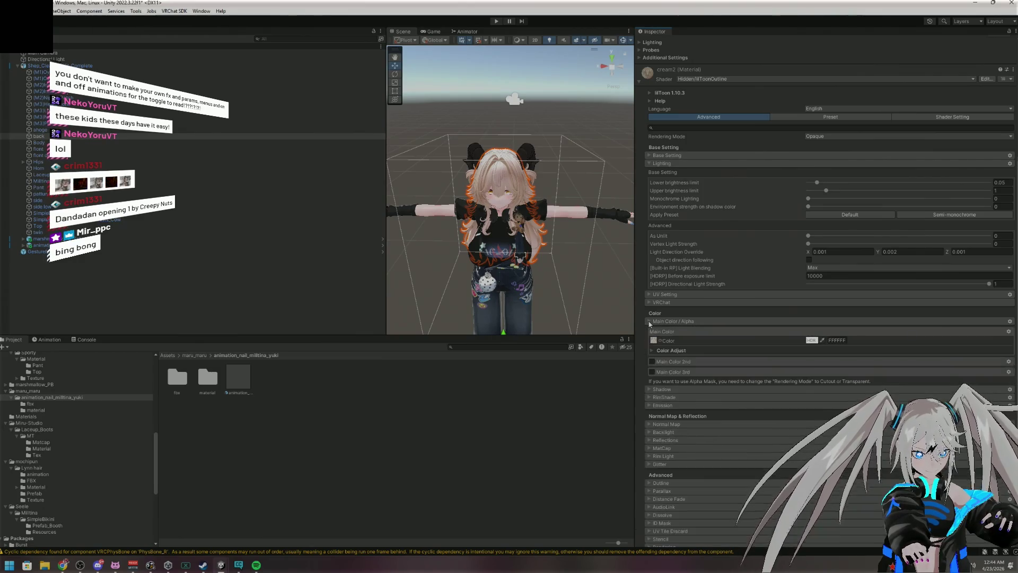
pyautogui.click(811, 340)
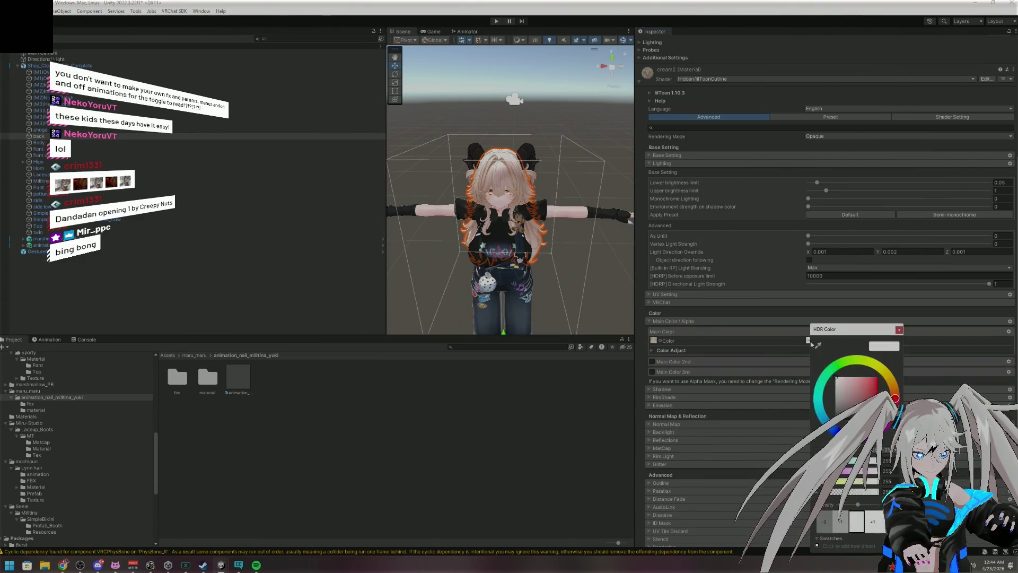
pyautogui.click(839, 381)
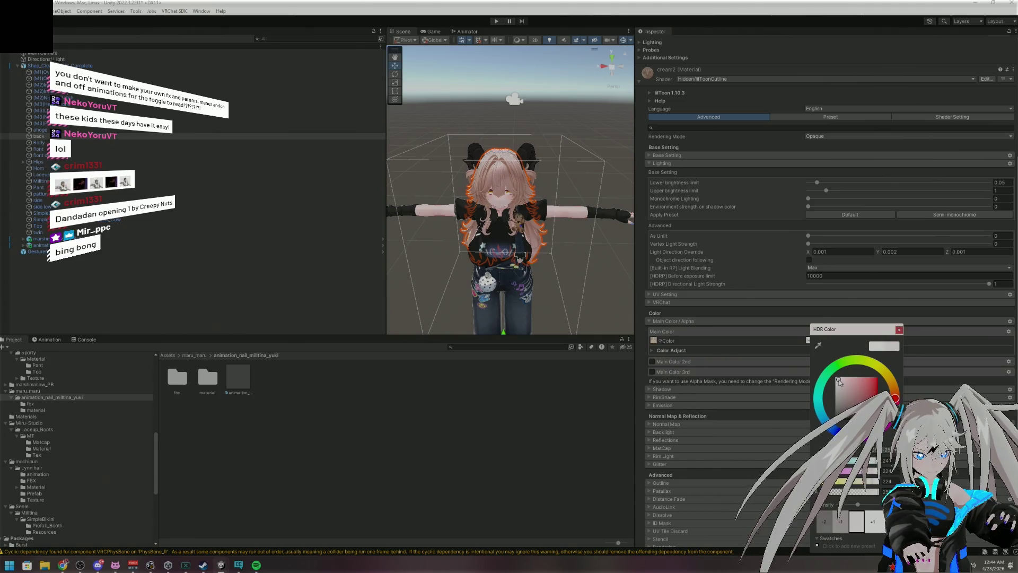
pyautogui.click(899, 330)
pyautogui.moveTo(531, 239)
pyautogui.mouseDown()
pyautogui.moveTo(743, 263)
pyautogui.moveTo(593, 238)
pyautogui.moveTo(541, 284)
pyautogui.moveTo(396, 194)
pyautogui.mouseUp()
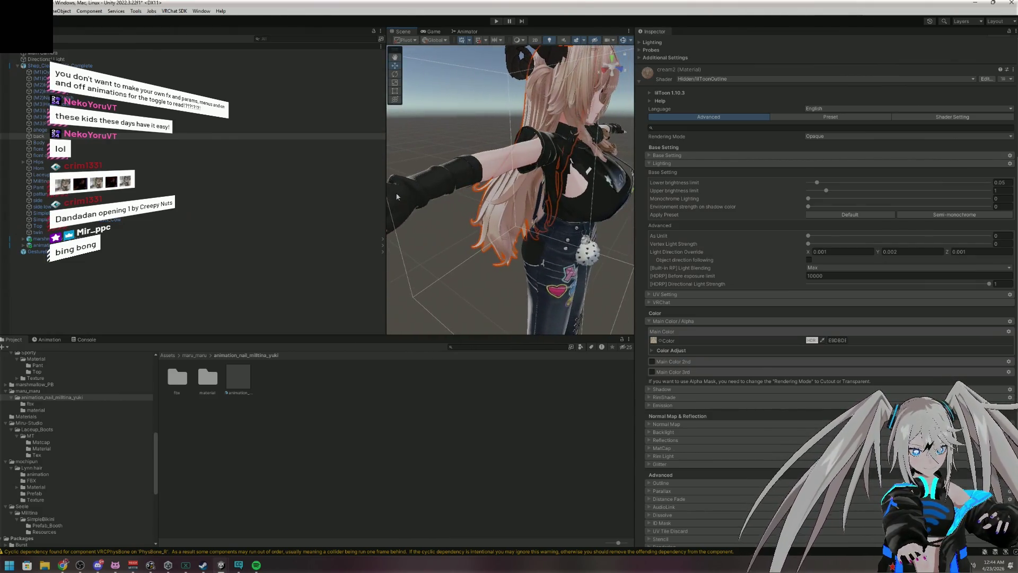
# Frame the whole avatar and select its inner sleeves mesh
pyautogui.click(428, 192)
pyautogui.moveTo(468, 208); pyautogui.dragTo(609, 220)
pyautogui.click(544, 211)
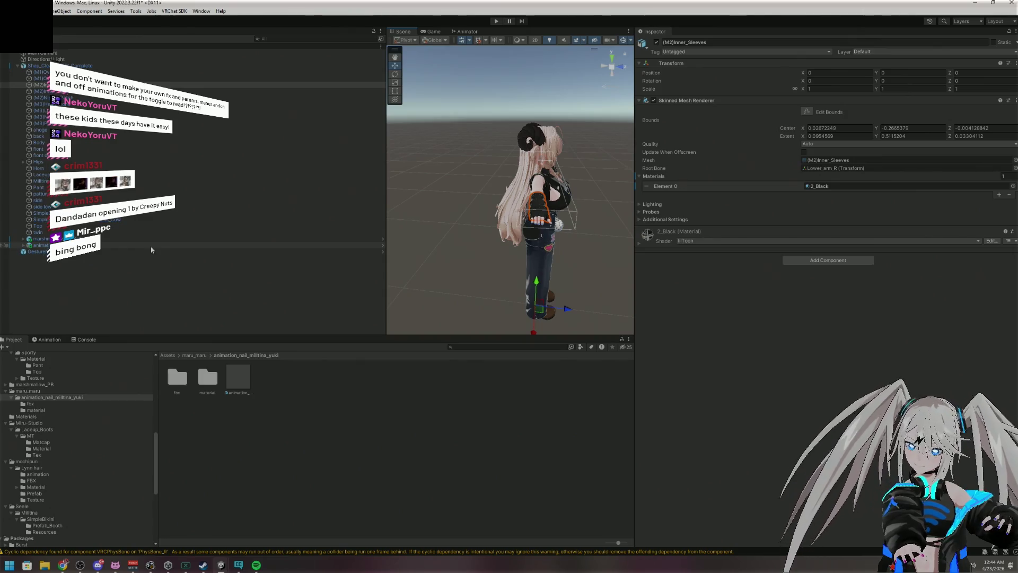
# Enter play mode and expand the NDMF Console's explanation of the missing merge target
pyautogui.click(495, 22)
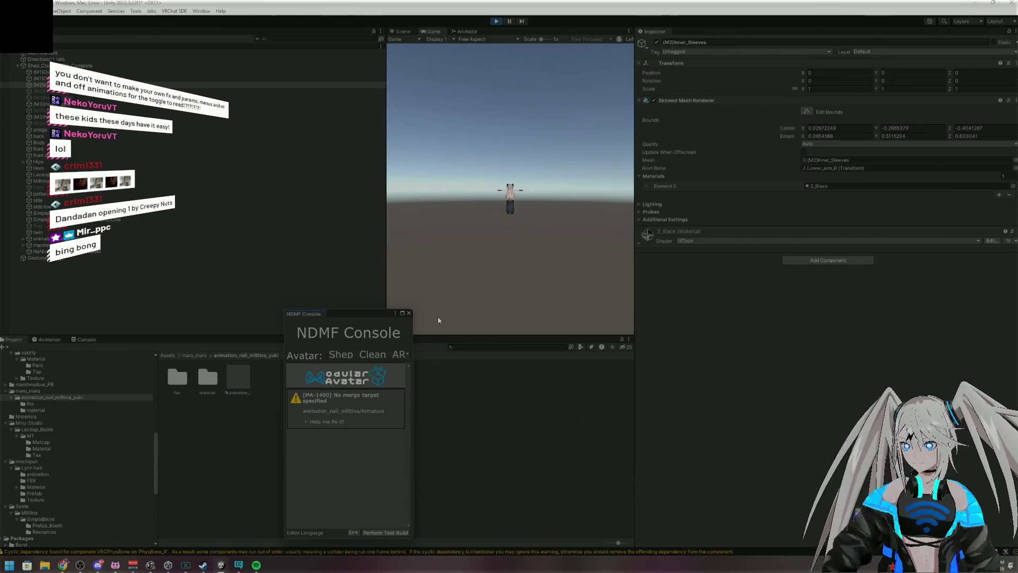
pyautogui.click(305, 422)
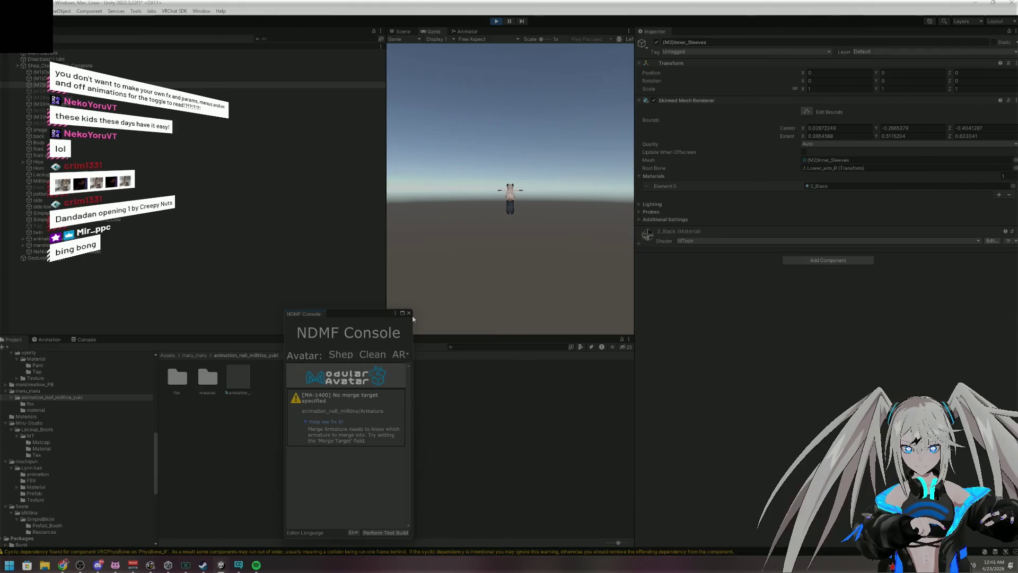
pyautogui.click(403, 32)
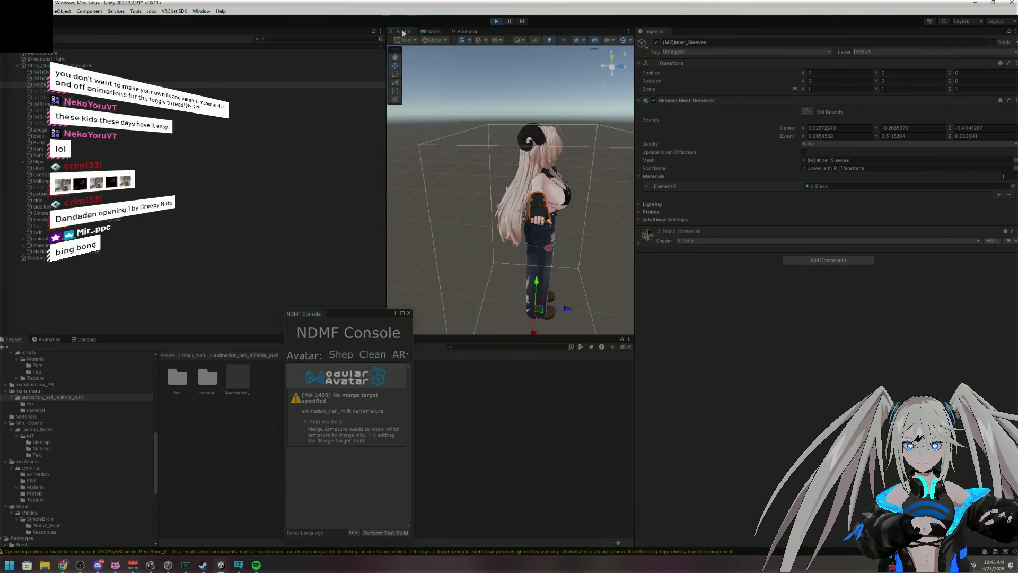
# Start Pose Avatar mode from Gesture Manager's Tools to pose the avatar's bones by hand
pyautogui.click(118, 259)
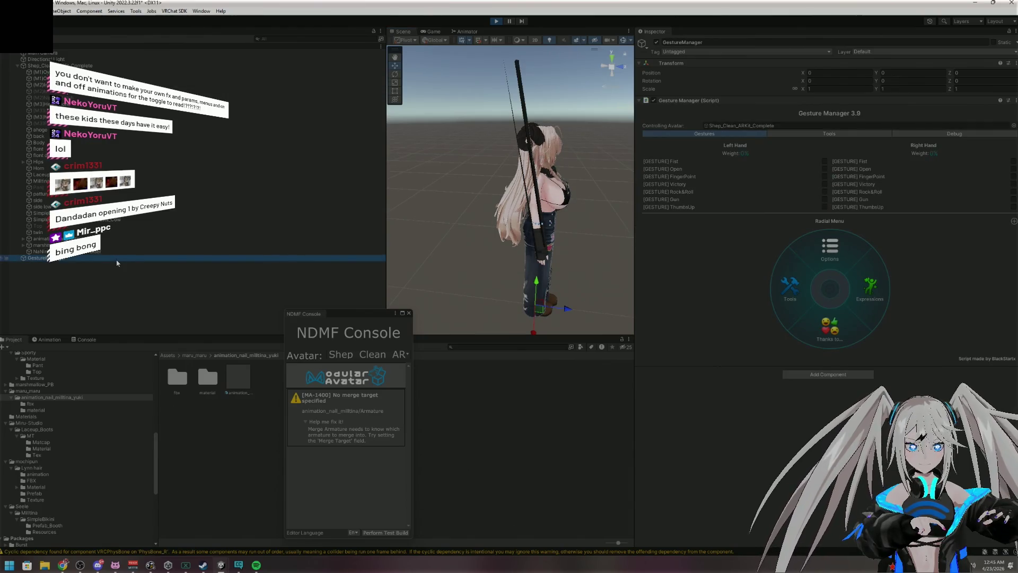
pyautogui.click(826, 134)
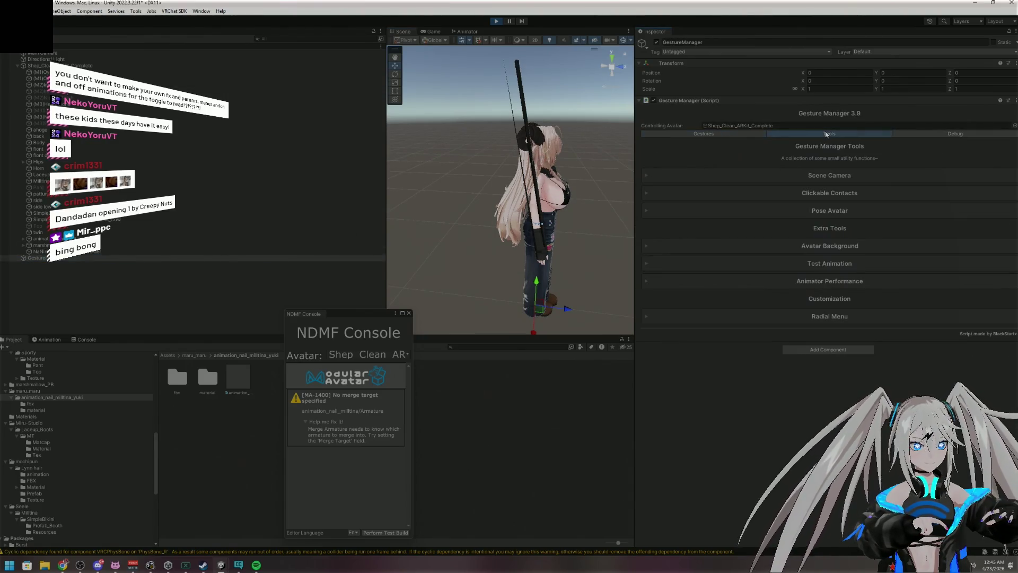
pyautogui.click(921, 132)
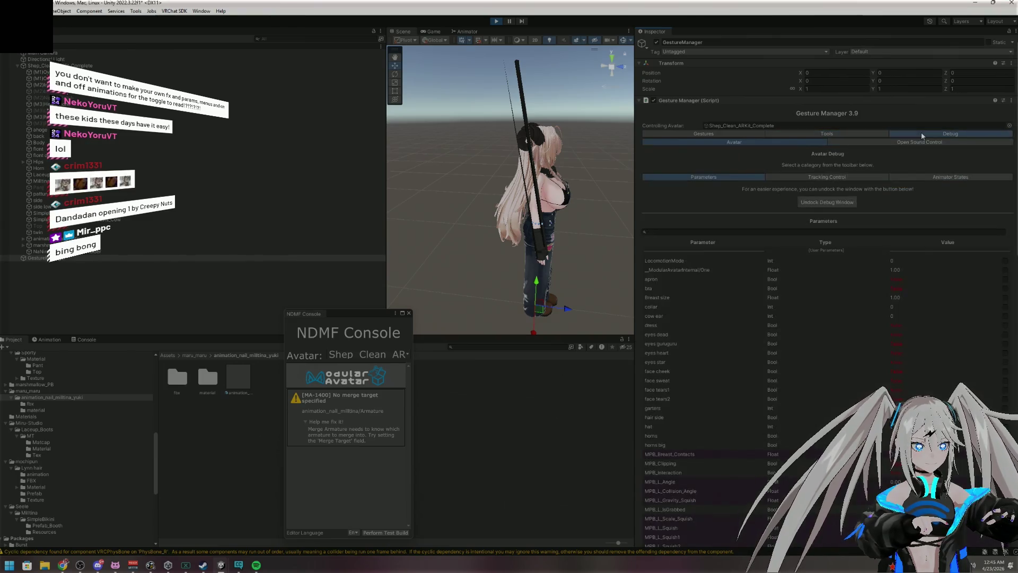
pyautogui.click(830, 133)
pyautogui.click(759, 211)
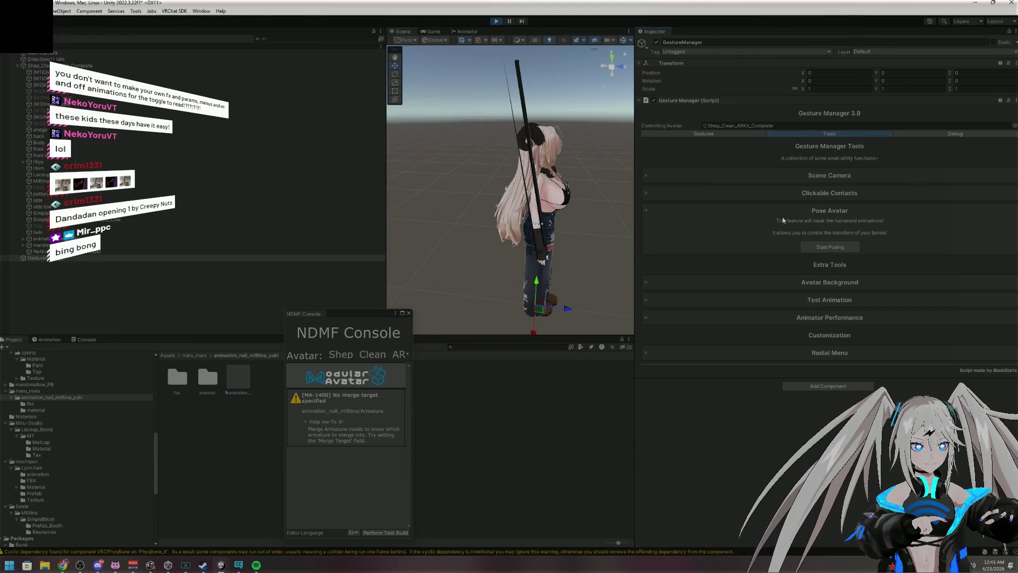
pyautogui.click(803, 247)
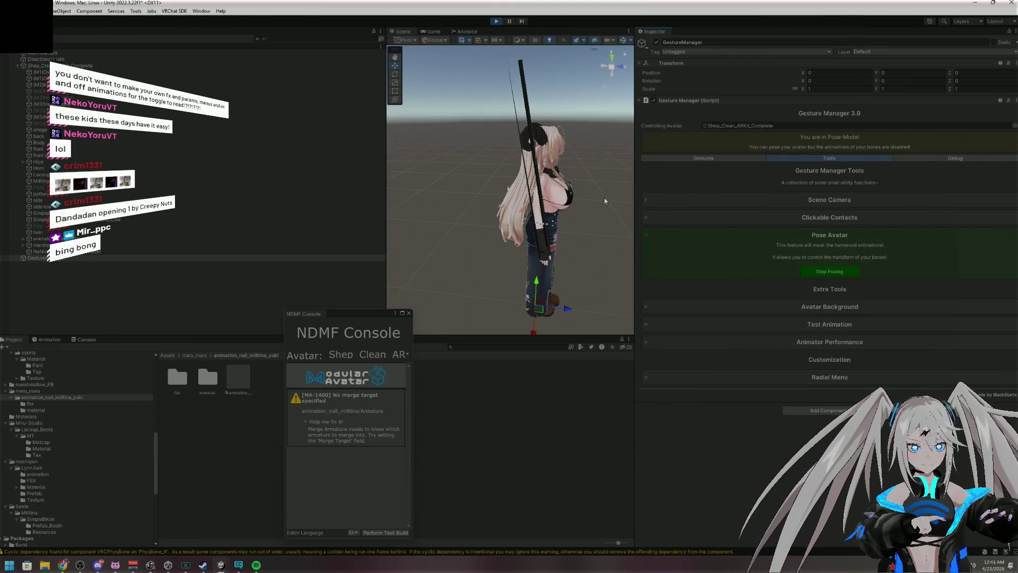
pyautogui.moveTo(617, 223); pyautogui.dragTo(479, 225)
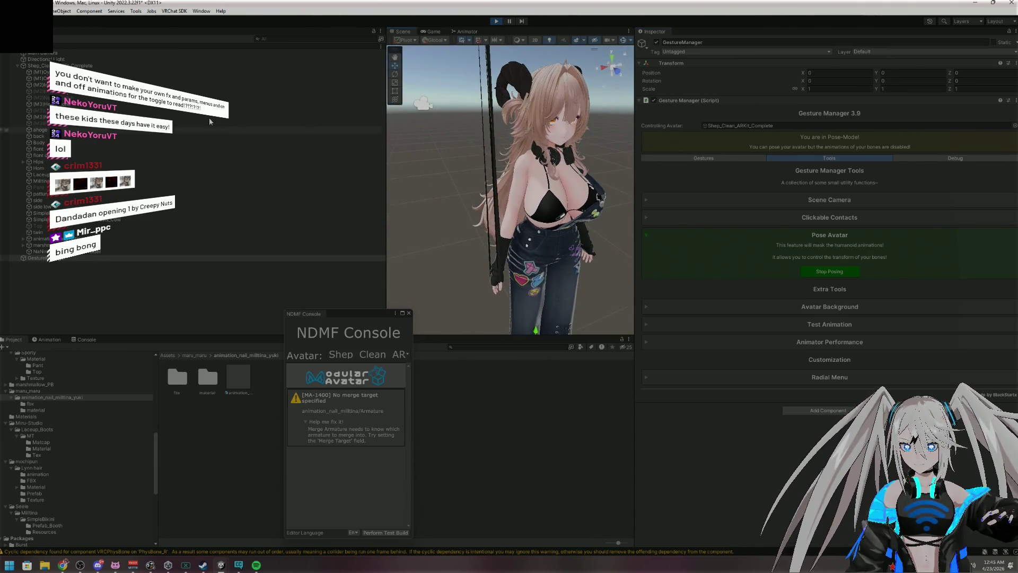
# Expand the Hips and Spine bones and select the Shoulder_R bone
pyautogui.click(530, 162)
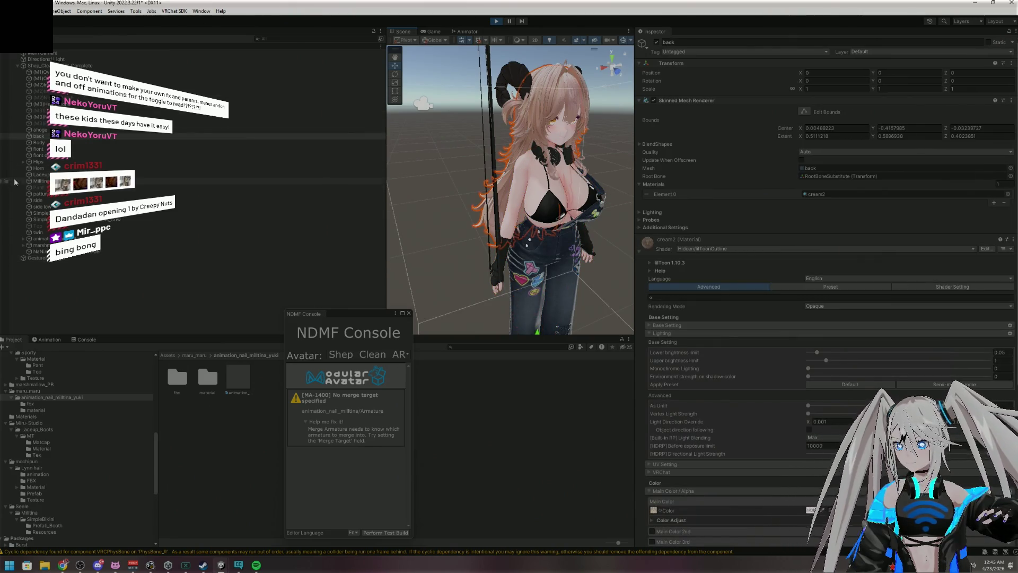
pyautogui.click(23, 161)
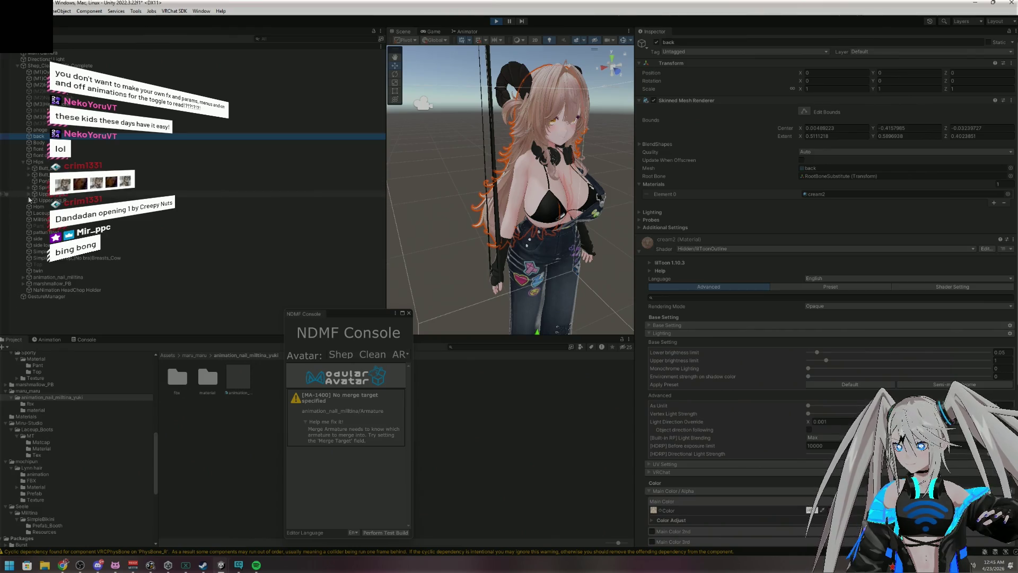
pyautogui.click(32, 188)
pyautogui.click(29, 187)
pyautogui.click(34, 194)
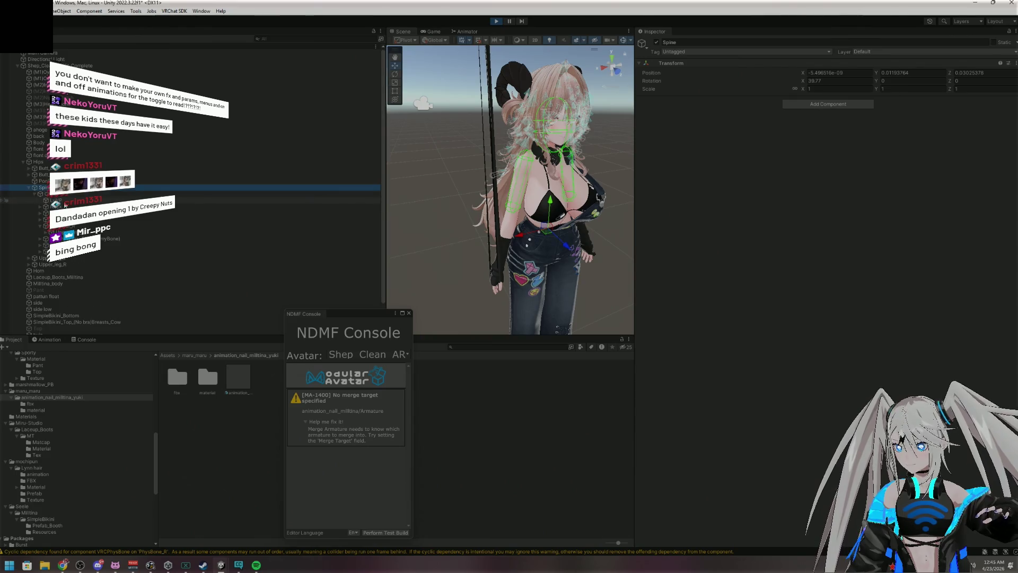
pyautogui.click(70, 219)
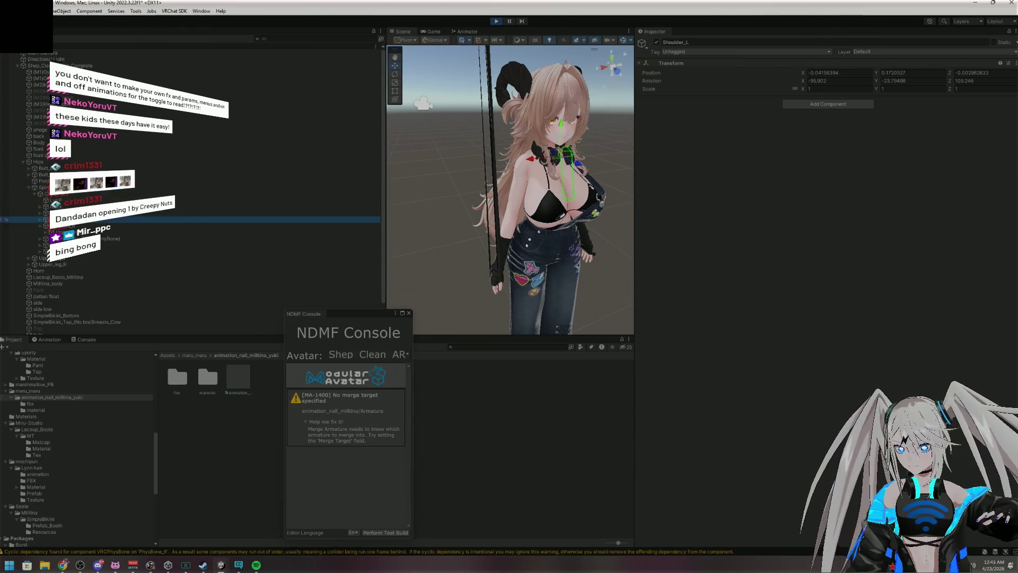
pyautogui.click(70, 225)
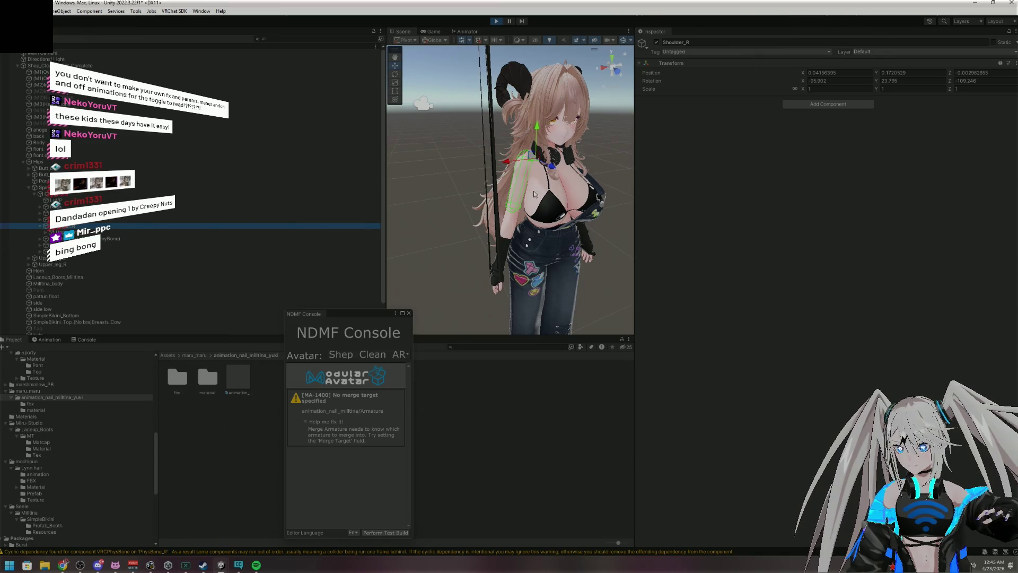
# Rotate the right shoulder to move the arm, then exit play mode
pyautogui.click(396, 75)
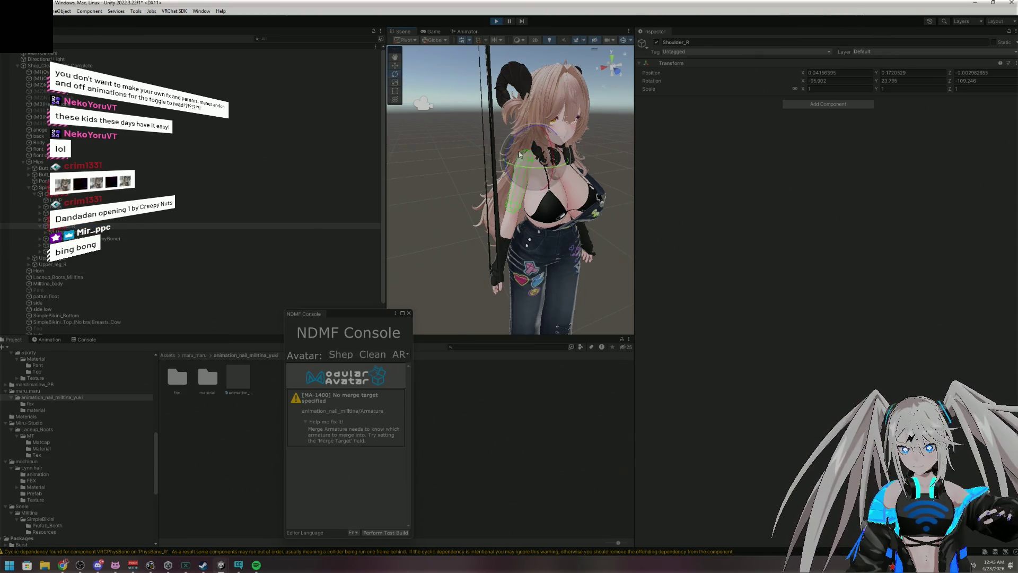
pyautogui.moveTo(509, 149); pyautogui.dragTo(523, 142)
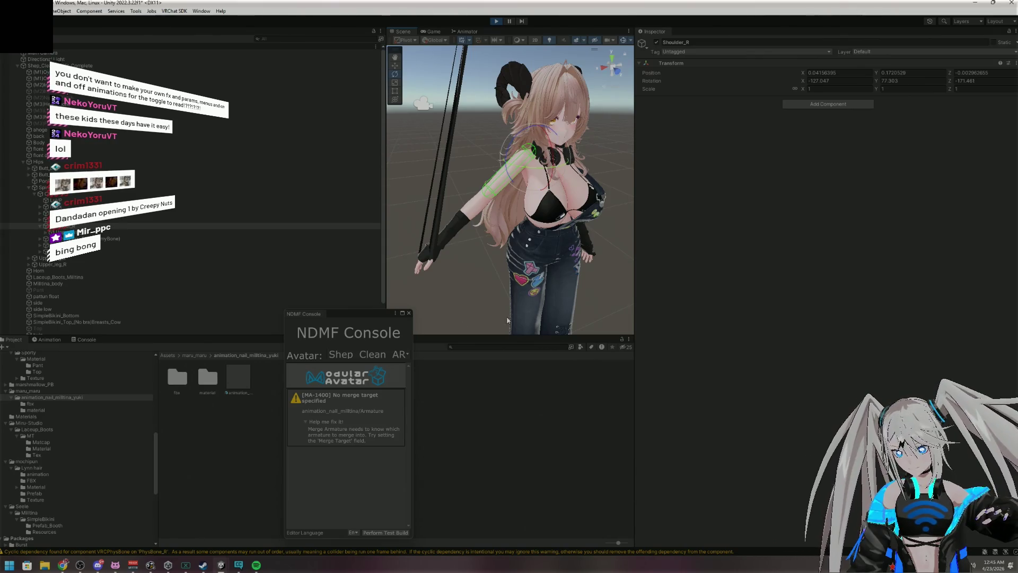
pyautogui.click(494, 21)
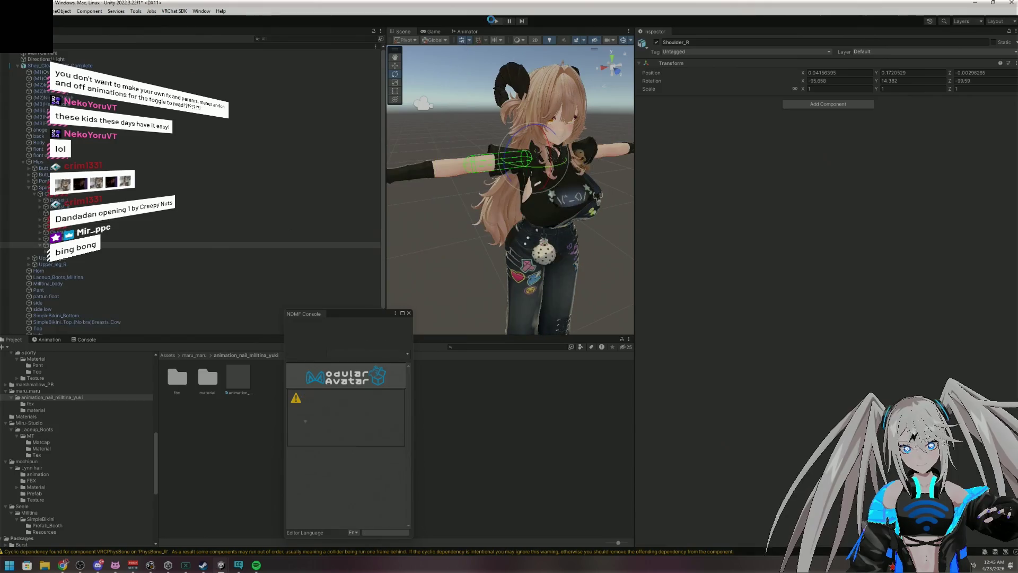
# Close the NDMF Console, check the avatar's VRC Avatar Descriptor, then select (M2)Inner_Sleeves
pyautogui.click(409, 312)
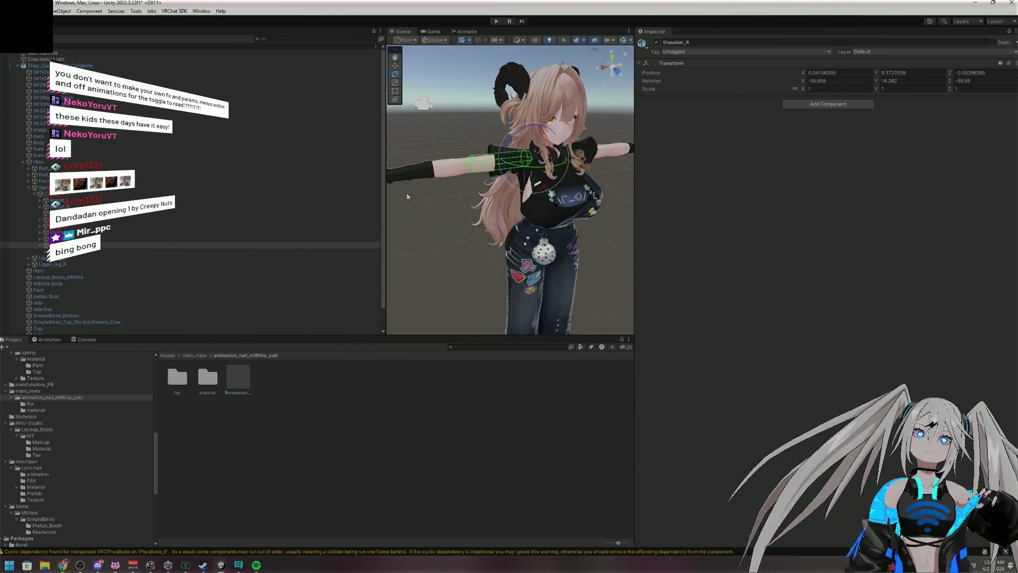
pyautogui.click(413, 180)
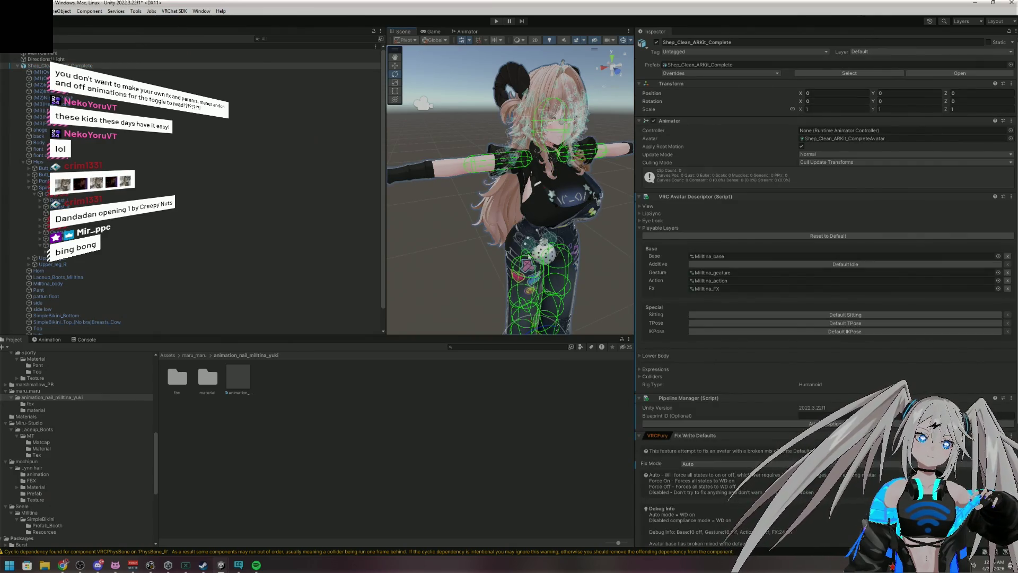
pyautogui.scroll(-5, 761, 340)
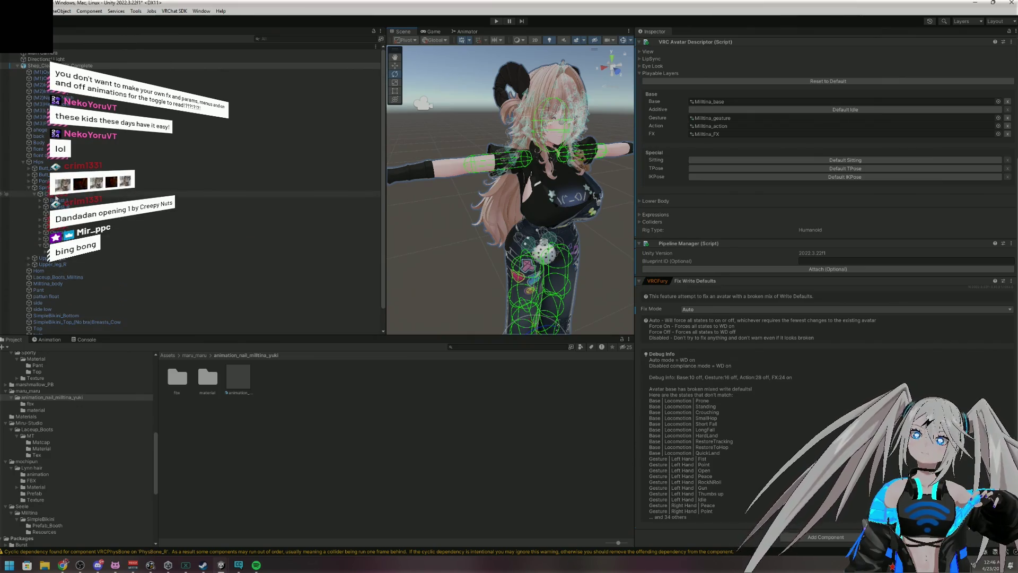
pyautogui.click(43, 85)
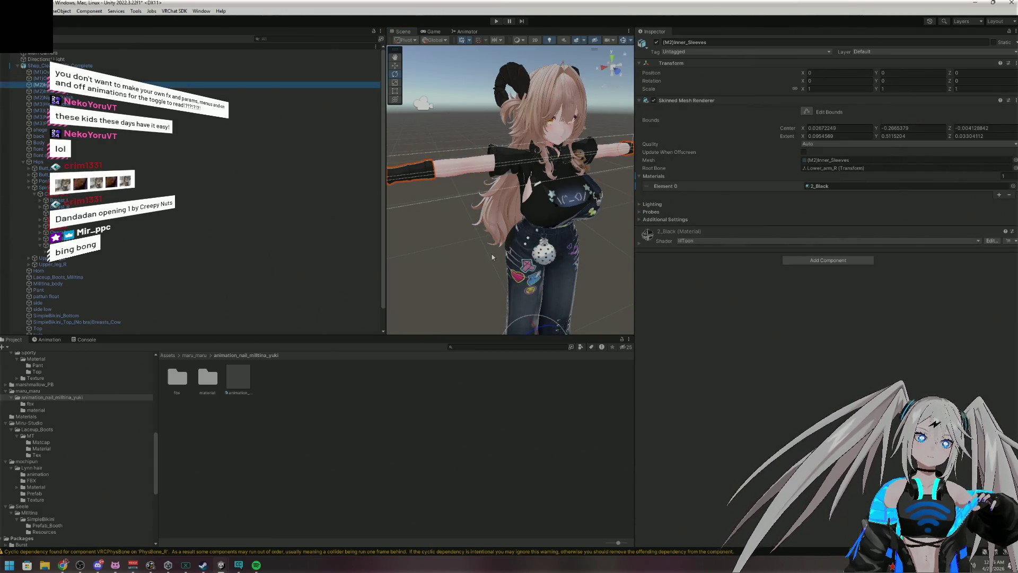
# Frame the inner sleeves and tilt them to a 1.073 X rotation
pyautogui.press('f')
pyautogui.moveTo(501, 260)
pyautogui.mouseDown()
pyautogui.moveTo(521, 285)
pyautogui.moveTo(606, 318)
pyautogui.moveTo(583, 297)
pyautogui.moveTo(605, 320)
pyautogui.moveTo(522, 283)
pyautogui.mouseUp()
pyautogui.scroll(-5, 605, 321)
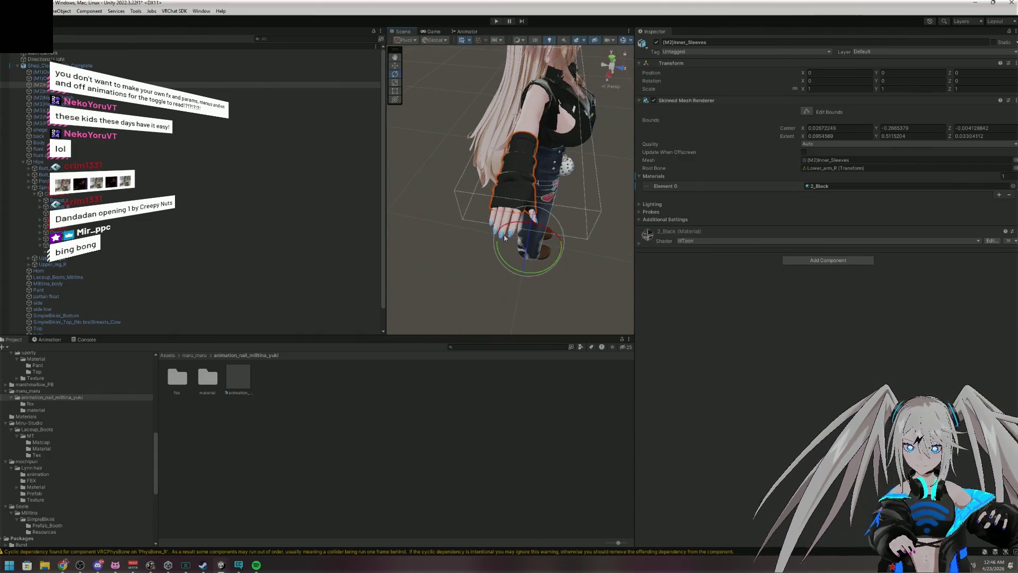
pyautogui.moveTo(504, 238); pyautogui.dragTo(501, 233)
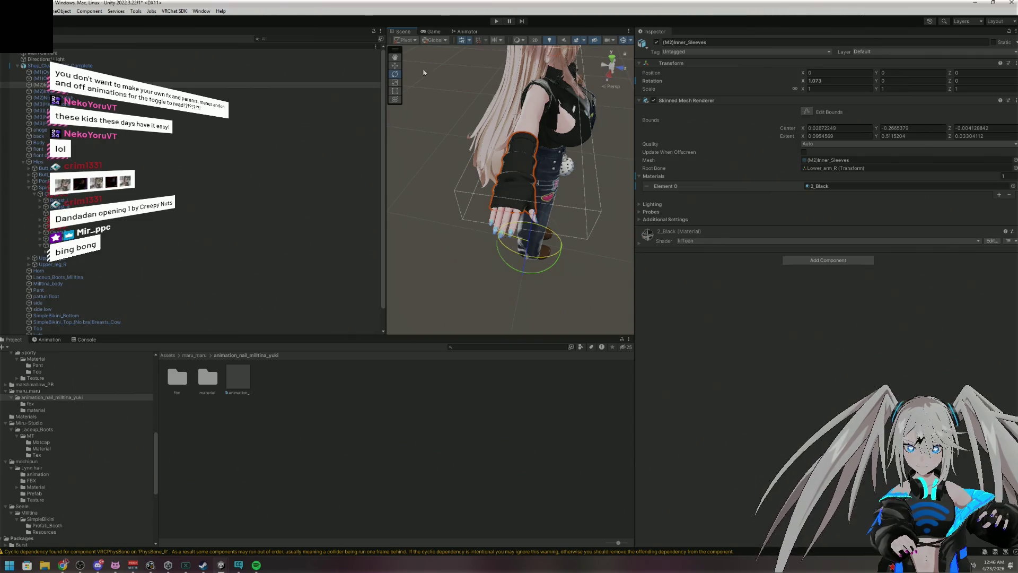
# Pan the view down and select the animation_nail_milltina prefab
pyautogui.press('q')
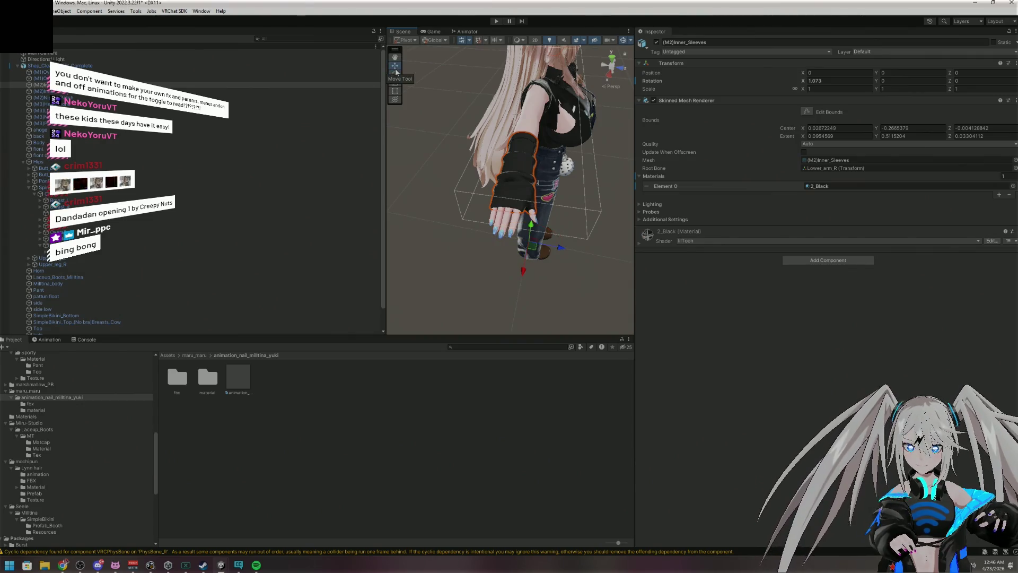
pyautogui.moveTo(506, 258)
pyautogui.mouseDown()
pyautogui.moveTo(501, 237)
pyautogui.moveTo(512, 221)
pyautogui.moveTo(564, 182)
pyautogui.moveTo(246, 147)
pyautogui.mouseUp()
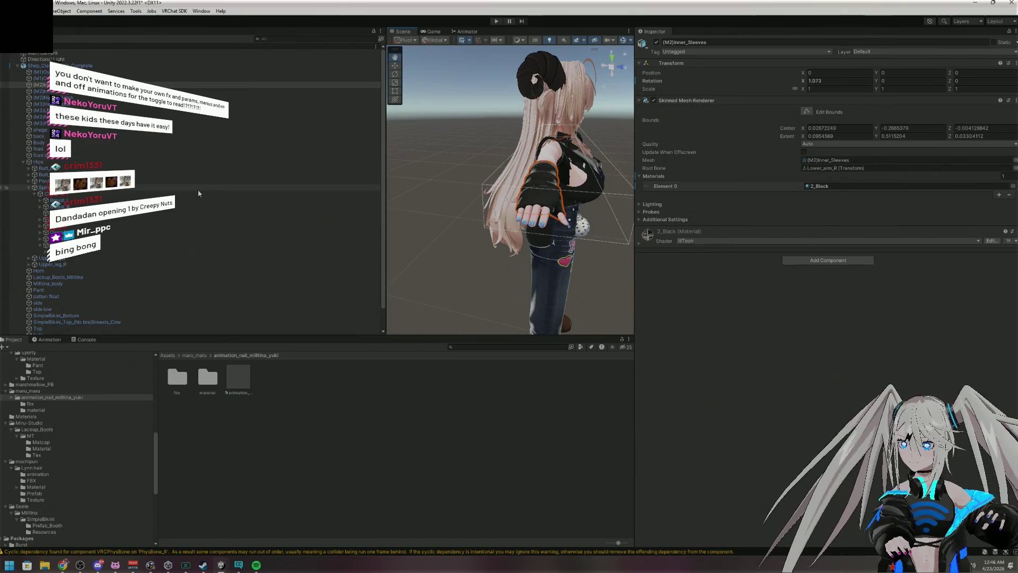
pyautogui.scroll(-2, 146, 232)
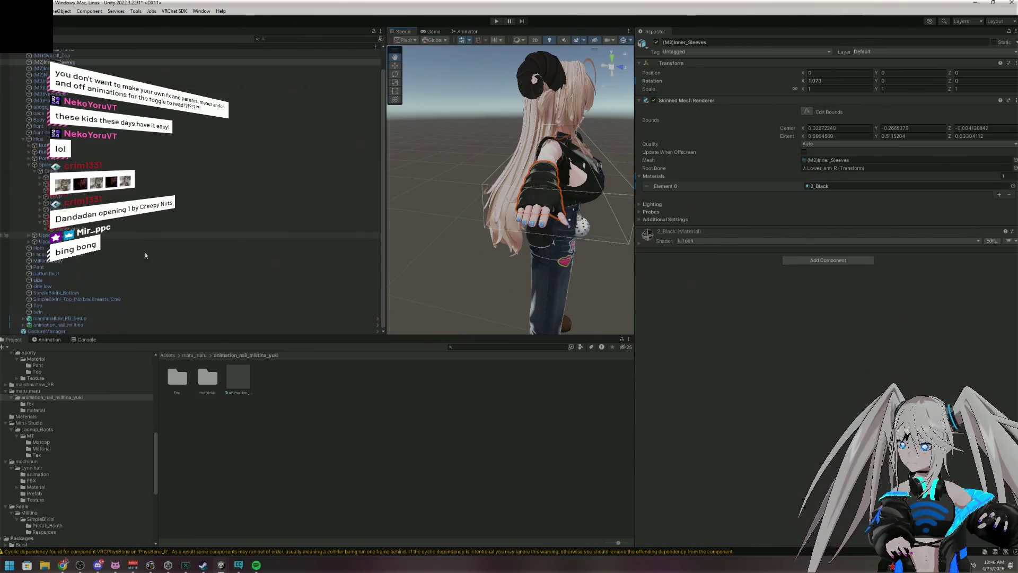
pyautogui.click(116, 325)
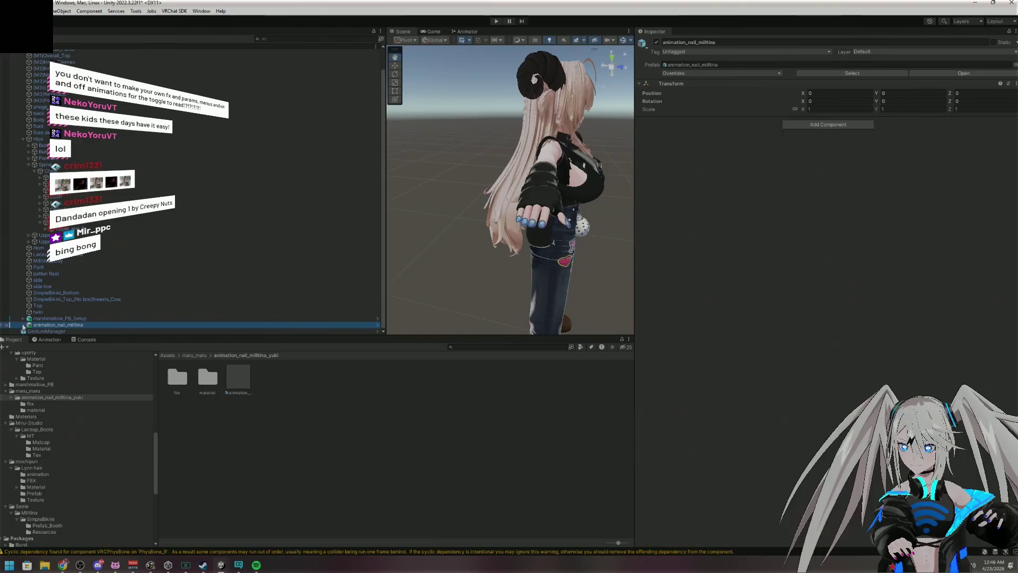
# Expand the animation_nail_milltina prefab and select its Armature to see the merge settings
pyautogui.rightClick(60, 325)
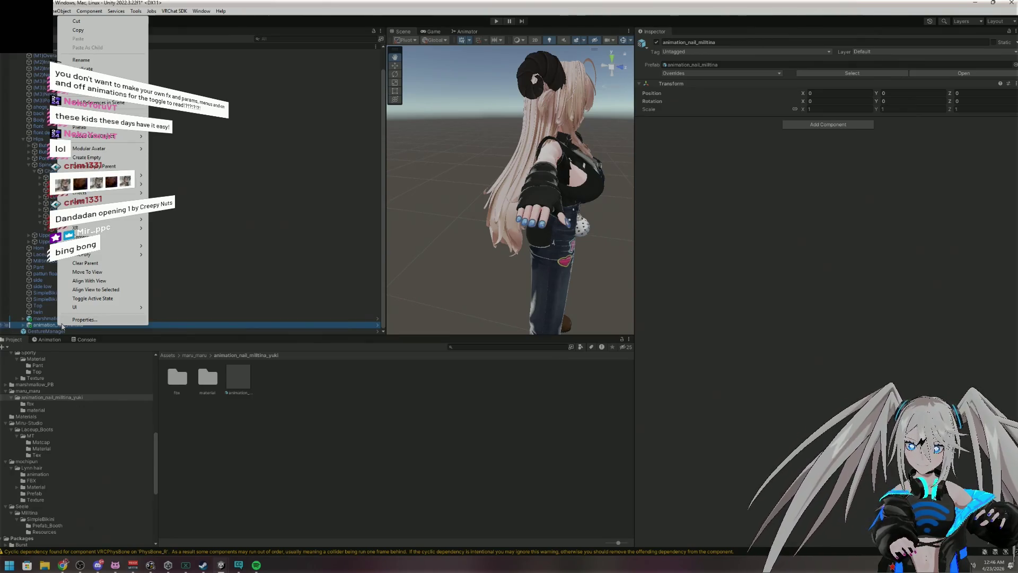
pyautogui.click(256, 248)
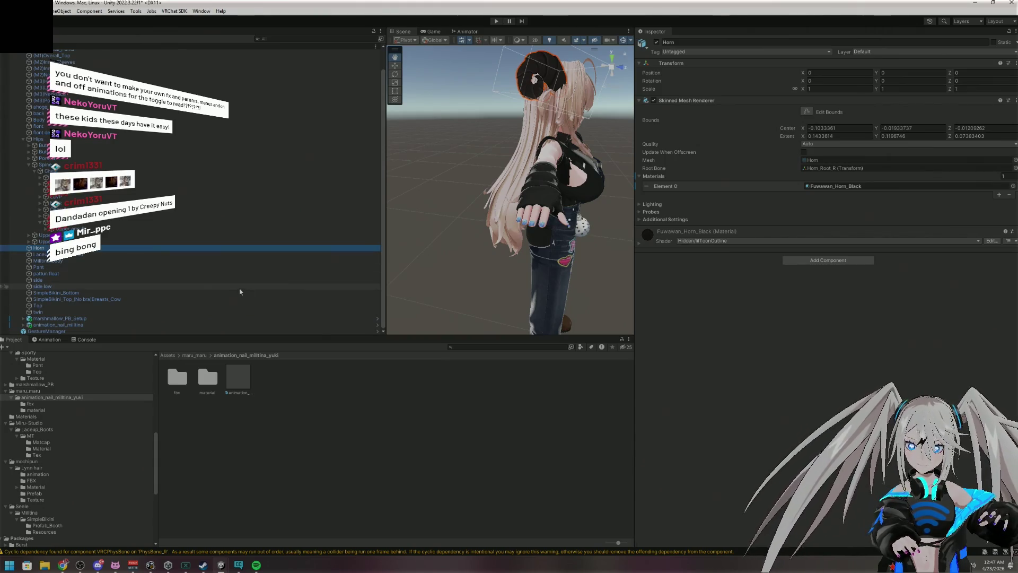
pyautogui.click(85, 318)
pyautogui.click(85, 326)
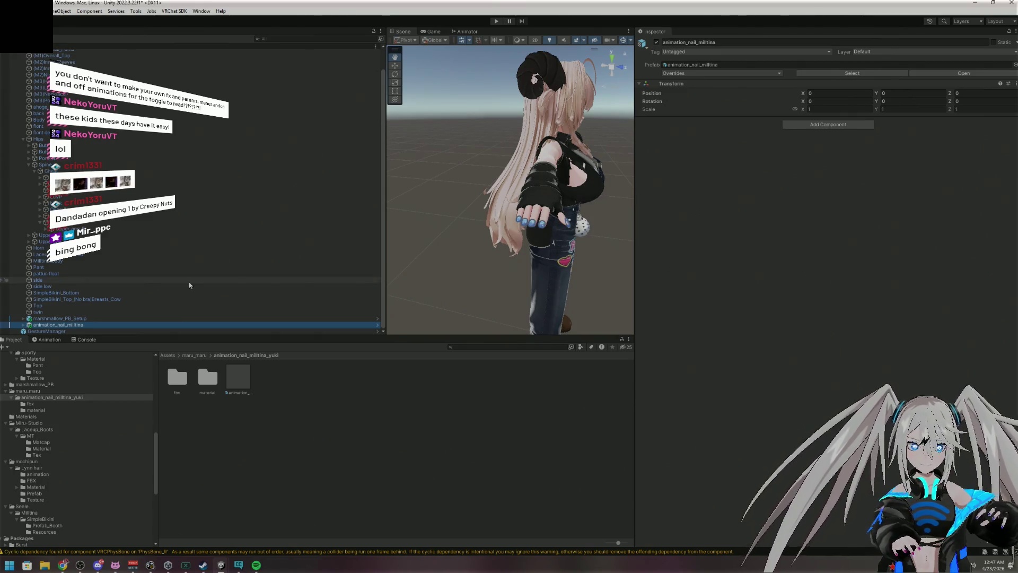
pyautogui.click(24, 325)
pyautogui.click(59, 294)
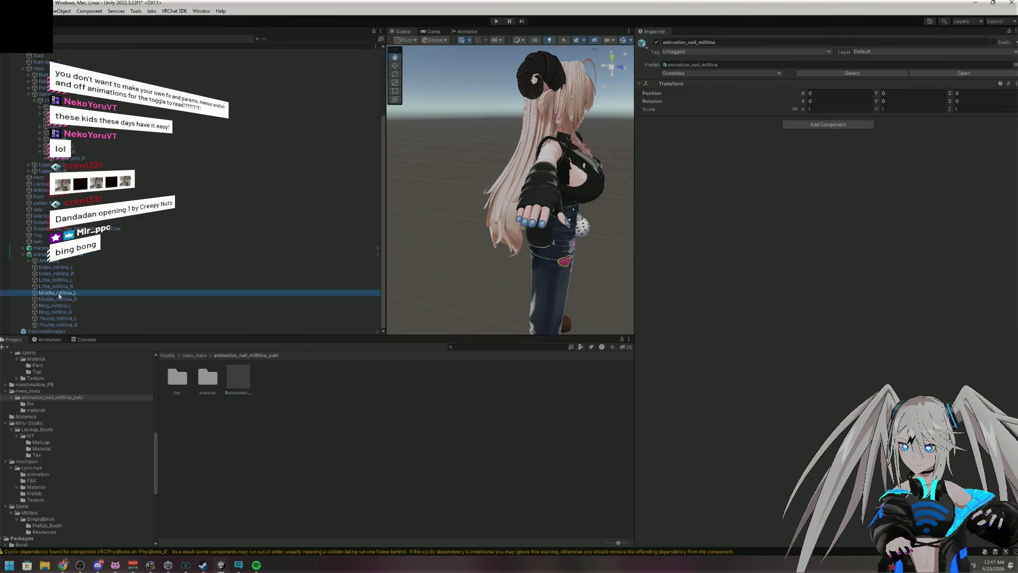
pyautogui.click(60, 280)
pyautogui.click(49, 261)
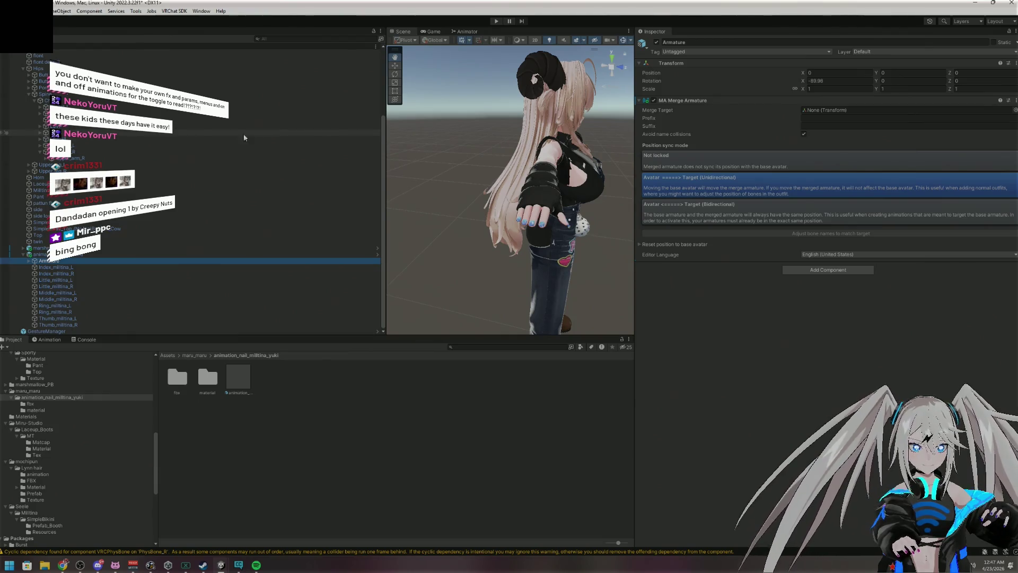
# Set Milltina_body as the MA Merge Armature target and enter play mode
pyautogui.scroll(5, 198, 151)
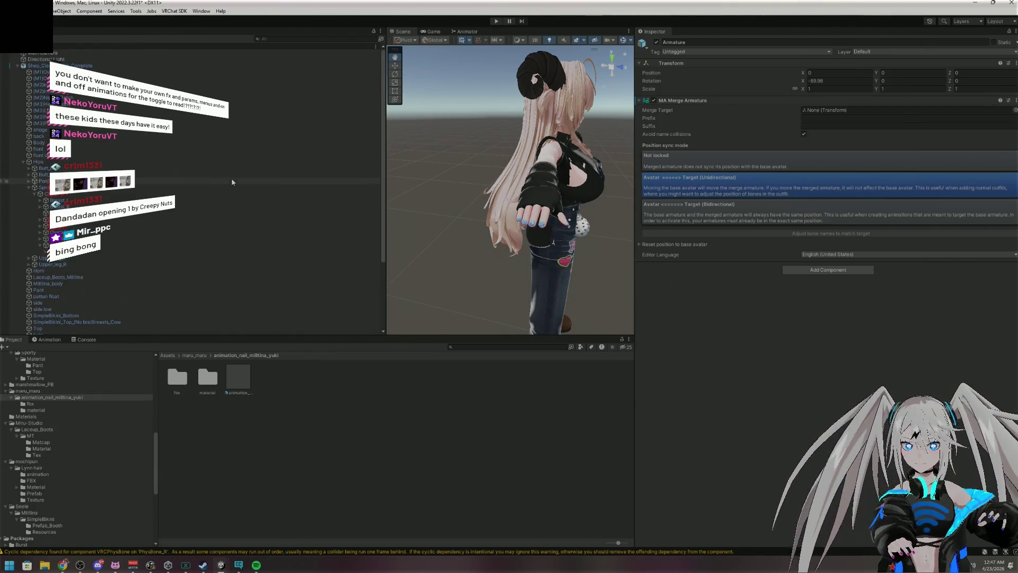
pyautogui.scroll(-5, 232, 191)
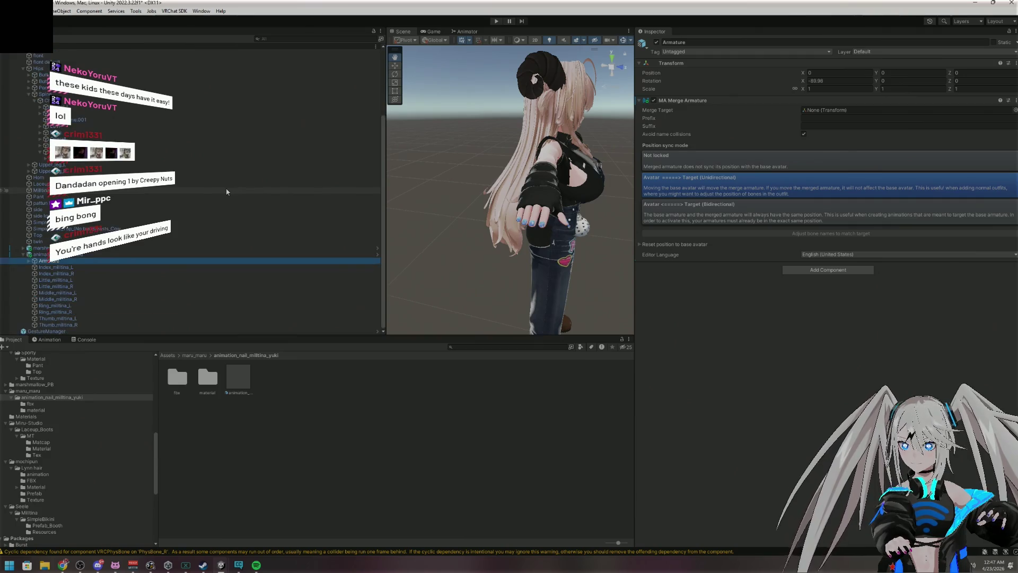
pyautogui.moveTo(177, 192)
pyautogui.mouseDown()
pyautogui.moveTo(212, 228)
pyautogui.moveTo(798, 127)
pyautogui.moveTo(820, 114)
pyautogui.mouseUp()
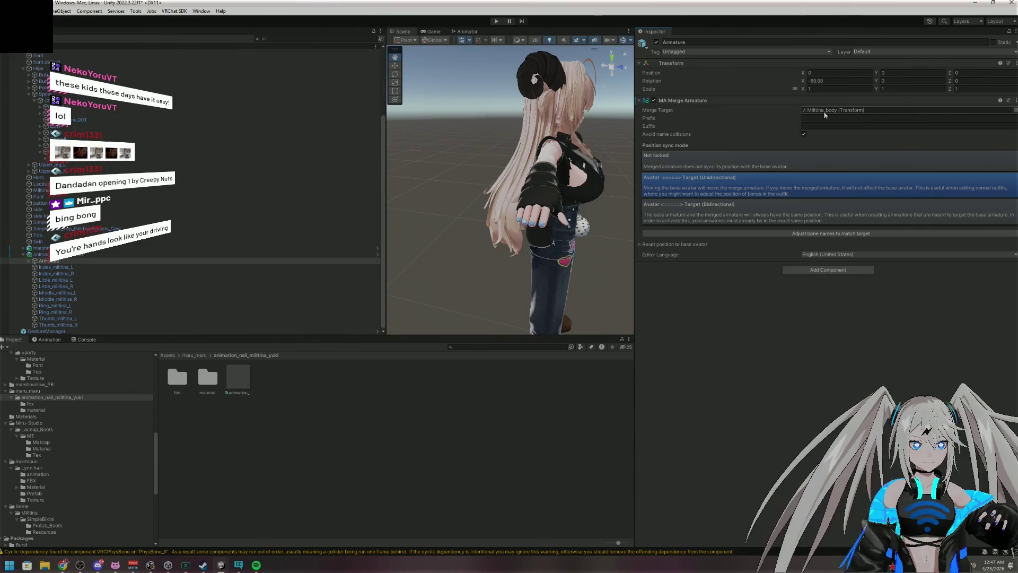
pyautogui.click(497, 23)
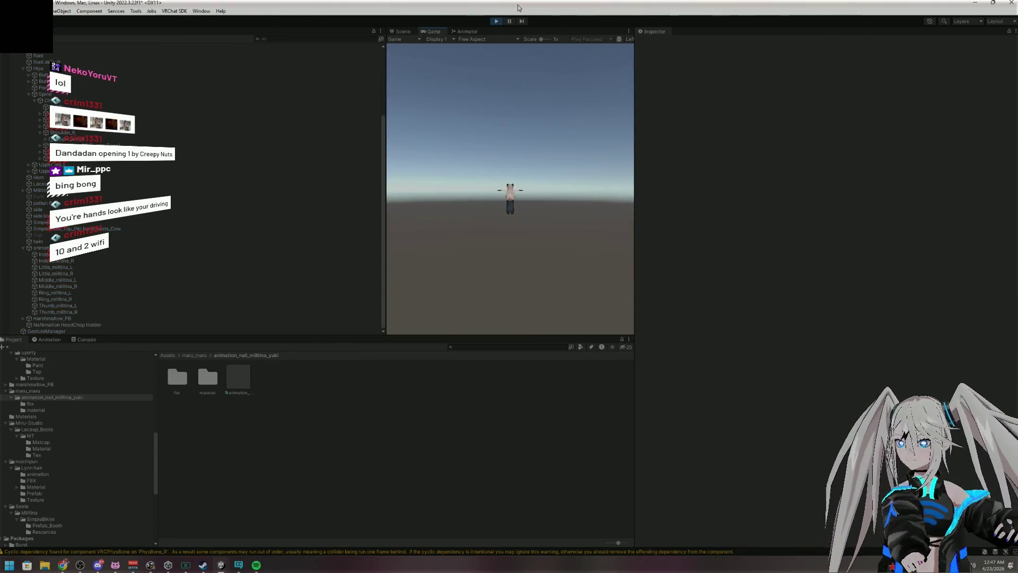
# In the Scene view, zoom in on the nails on the avatar's hand, then view the whole avatar
pyautogui.click(401, 32)
pyautogui.moveTo(550, 85)
pyautogui.mouseDown()
pyautogui.moveTo(464, 154)
pyautogui.moveTo(470, 177)
pyautogui.moveTo(596, 168)
pyautogui.moveTo(637, 258)
pyautogui.mouseUp()
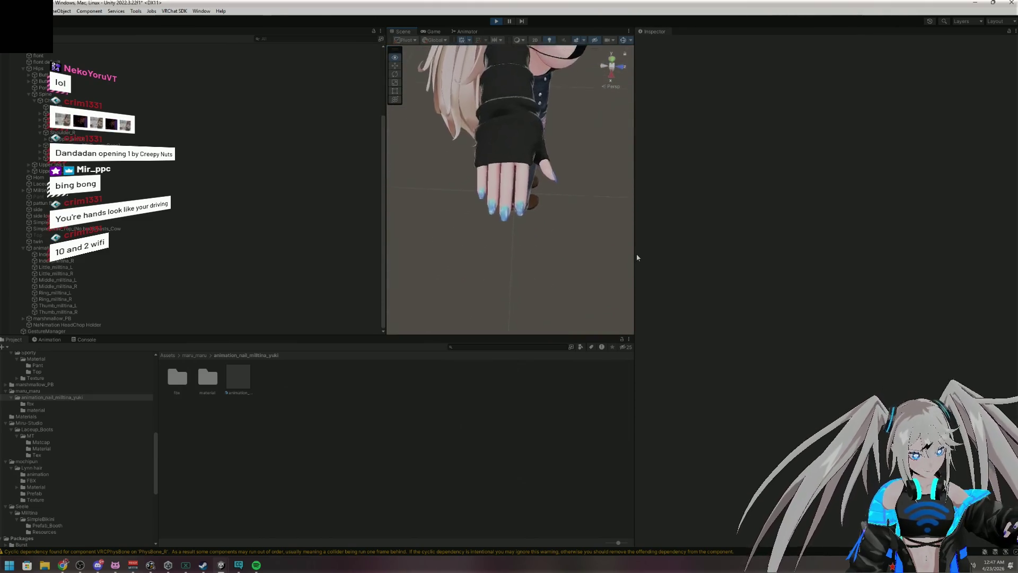
pyautogui.scroll(5, 618, 272)
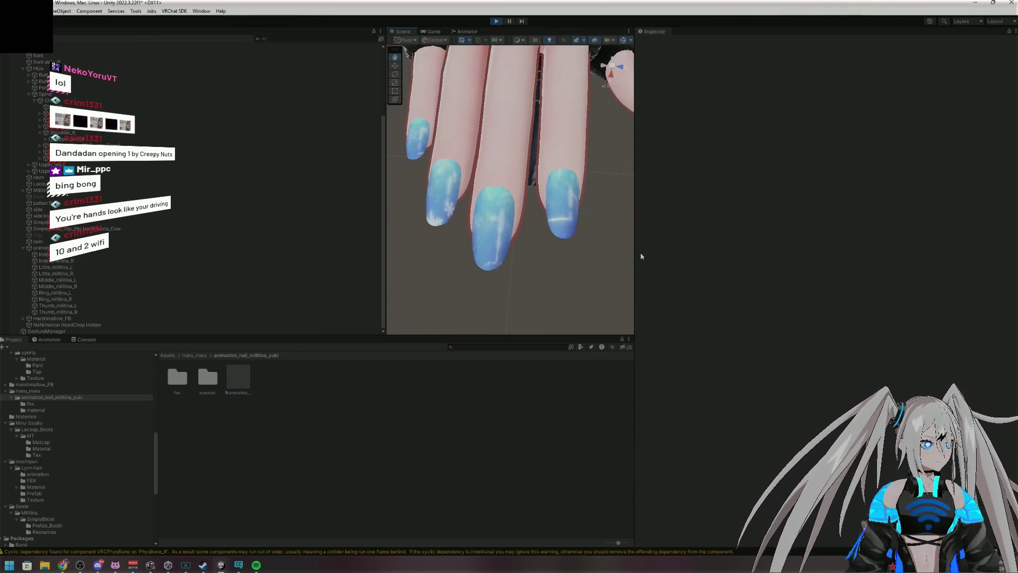
pyautogui.moveTo(606, 253); pyautogui.dragTo(415, 121)
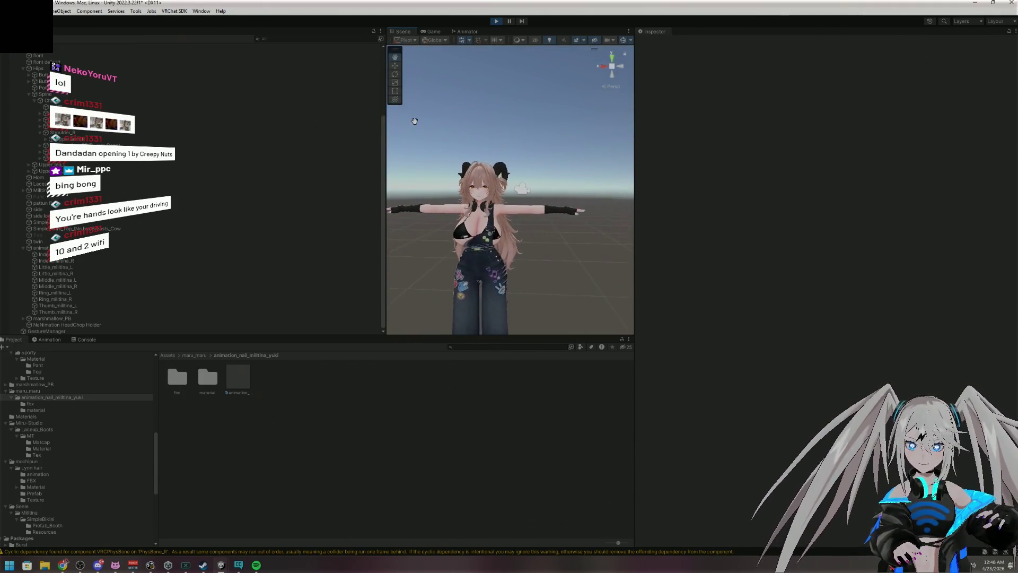
# Bring up the Gesture Manager controls, inspect the avatar from below, then stop play mode
pyautogui.click(105, 331)
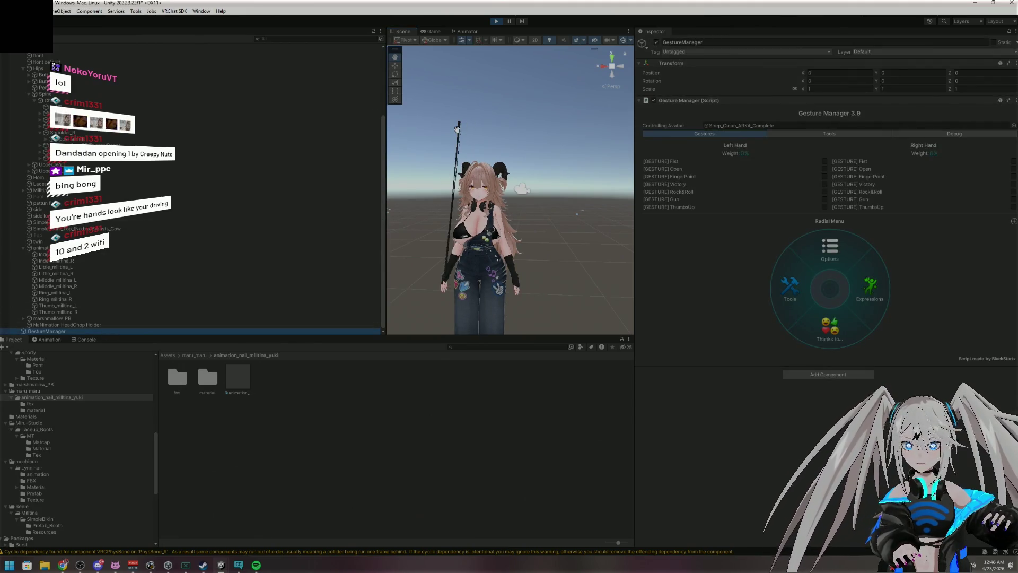
pyautogui.moveTo(462, 130); pyautogui.dragTo(460, 258)
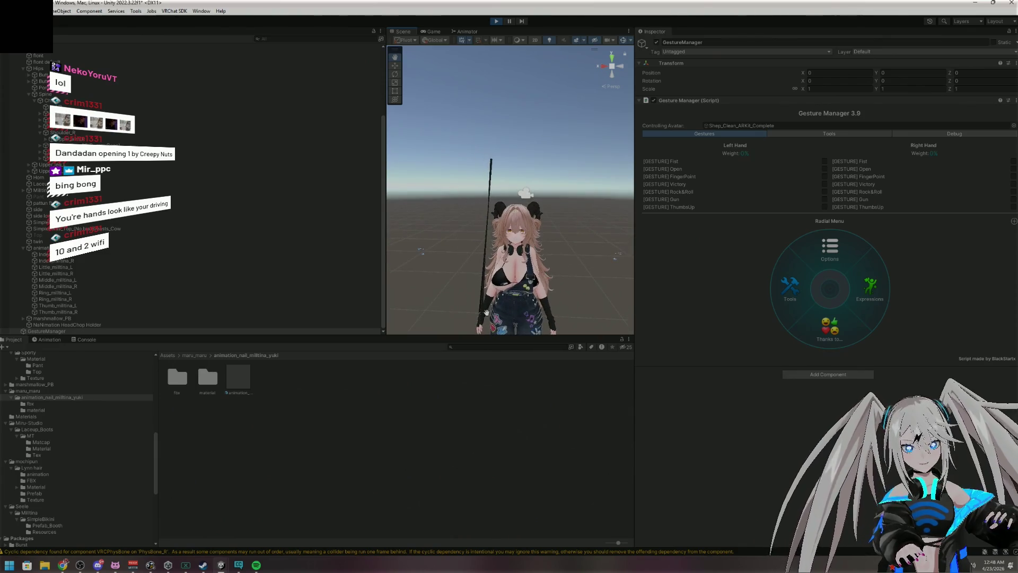
pyautogui.scroll(5, 486, 312)
pyautogui.moveTo(490, 288)
pyautogui.mouseDown()
pyautogui.moveTo(564, 112)
pyautogui.moveTo(668, 256)
pyautogui.moveTo(682, 211)
pyautogui.moveTo(742, 197)
pyautogui.moveTo(708, 102)
pyautogui.moveTo(800, 62)
pyautogui.moveTo(641, 230)
pyautogui.moveTo(672, 281)
pyautogui.moveTo(695, 272)
pyautogui.mouseUp()
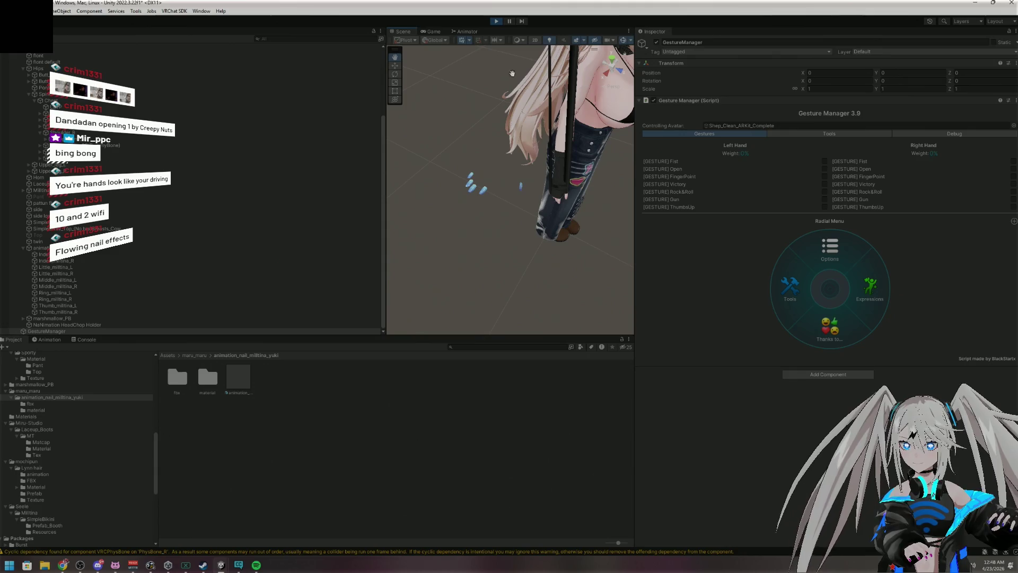
pyautogui.click(496, 22)
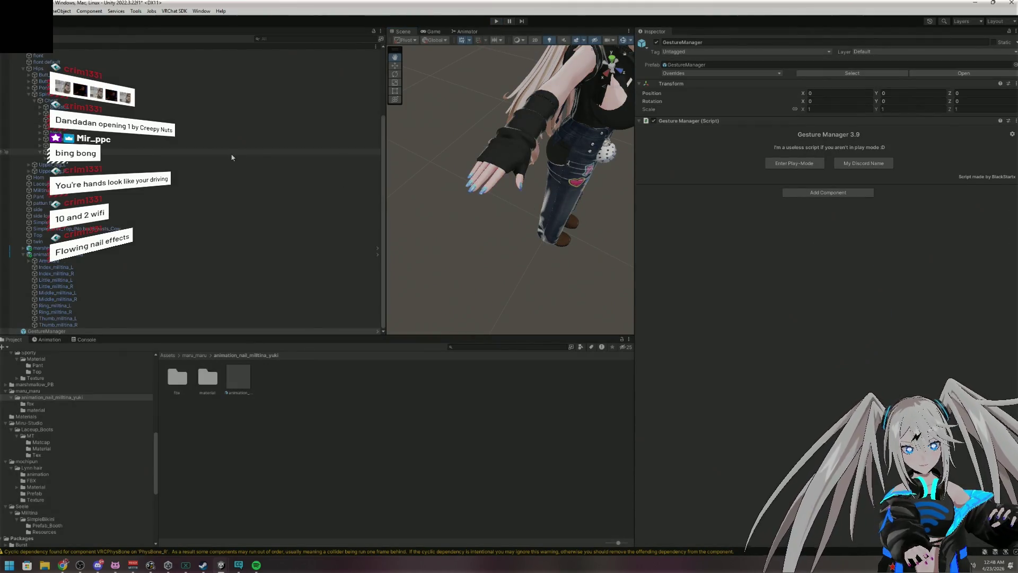
# Set the nail Armature's Merge Target to Shop_Clean_ARKit_Complete and enter play mode to test
pyautogui.click(59, 261)
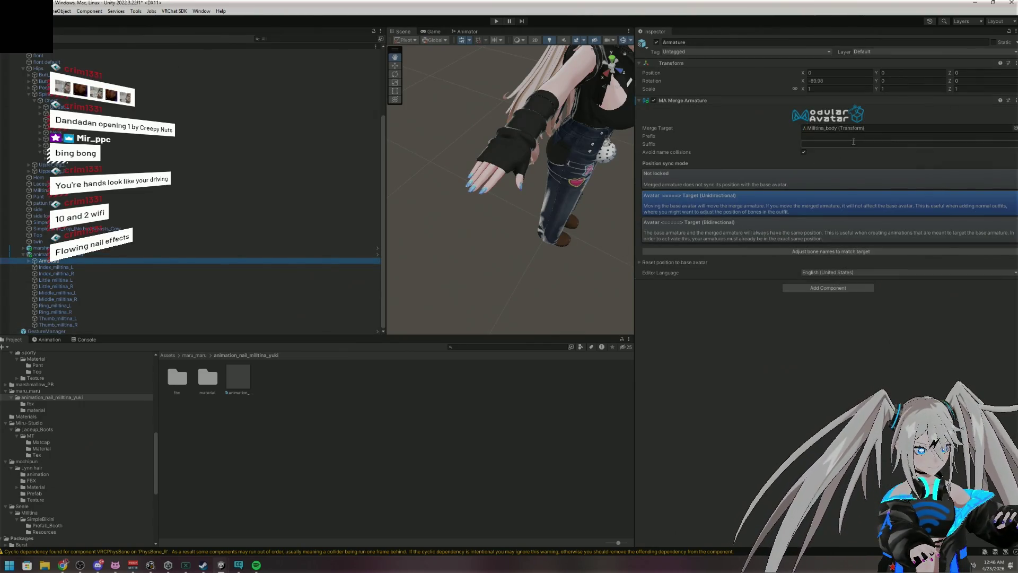
pyautogui.scroll(5, 72, 168)
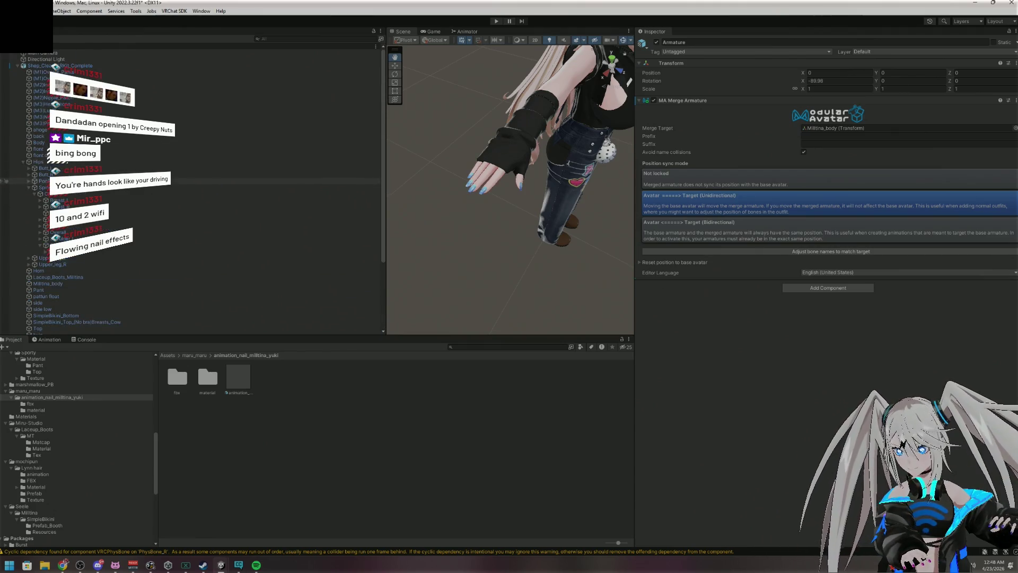
pyautogui.click(23, 162)
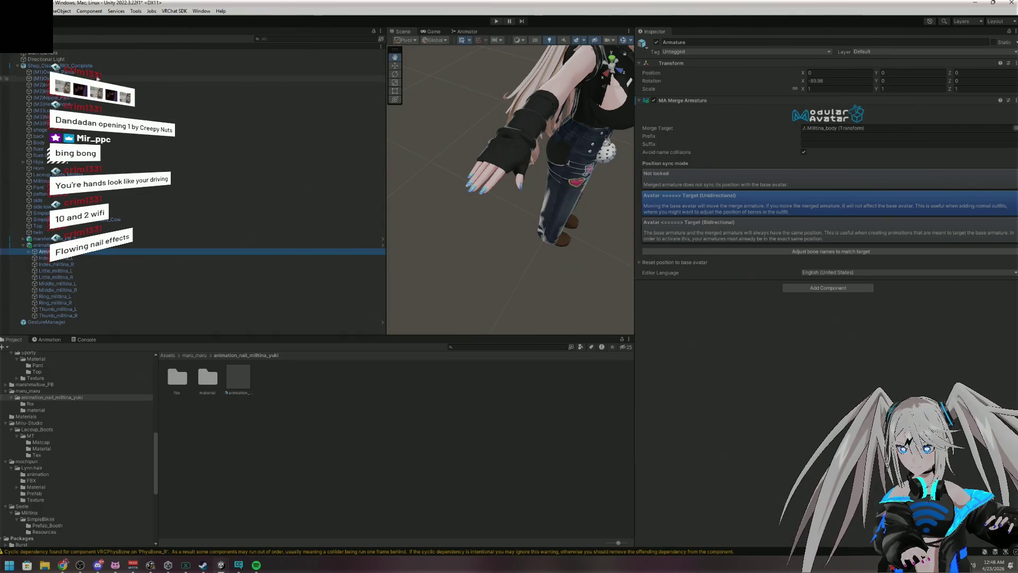
pyautogui.moveTo(88, 67)
pyautogui.mouseDown()
pyautogui.moveTo(346, 179)
pyautogui.moveTo(324, 211)
pyautogui.moveTo(728, 181)
pyautogui.moveTo(826, 129)
pyautogui.mouseUp()
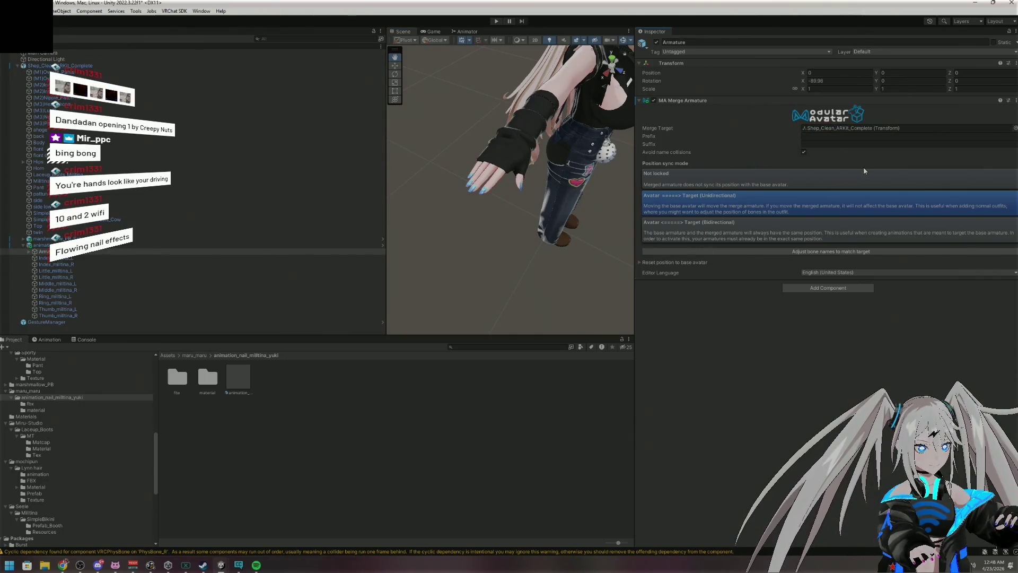
pyautogui.click(496, 22)
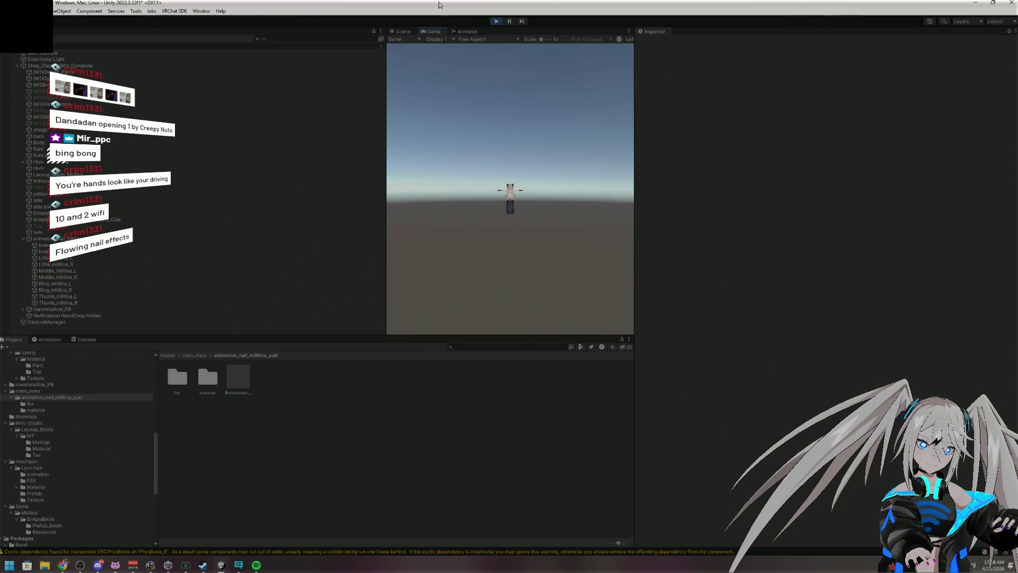
# View the whole running avatar in the Scene view with the Gesture Manager controls open
pyautogui.click(404, 33)
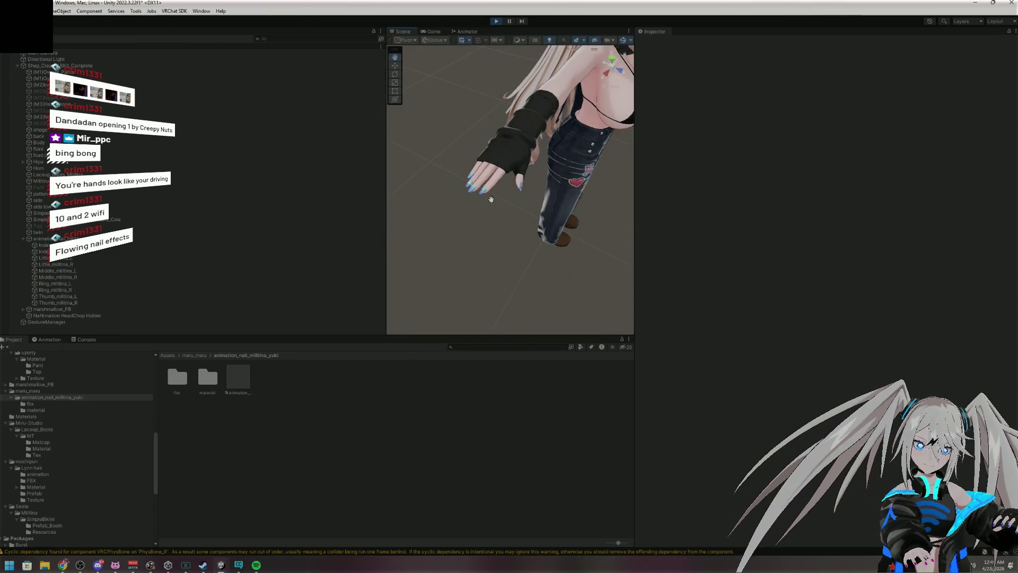
pyautogui.scroll(-5, 482, 185)
pyautogui.moveTo(468, 200); pyautogui.dragTo(413, 204)
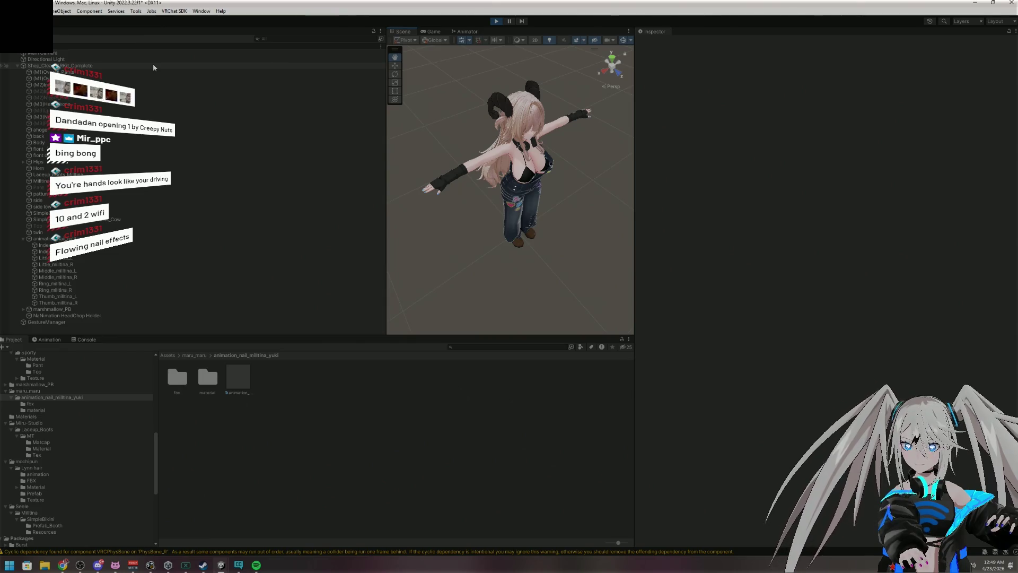
pyautogui.click(100, 322)
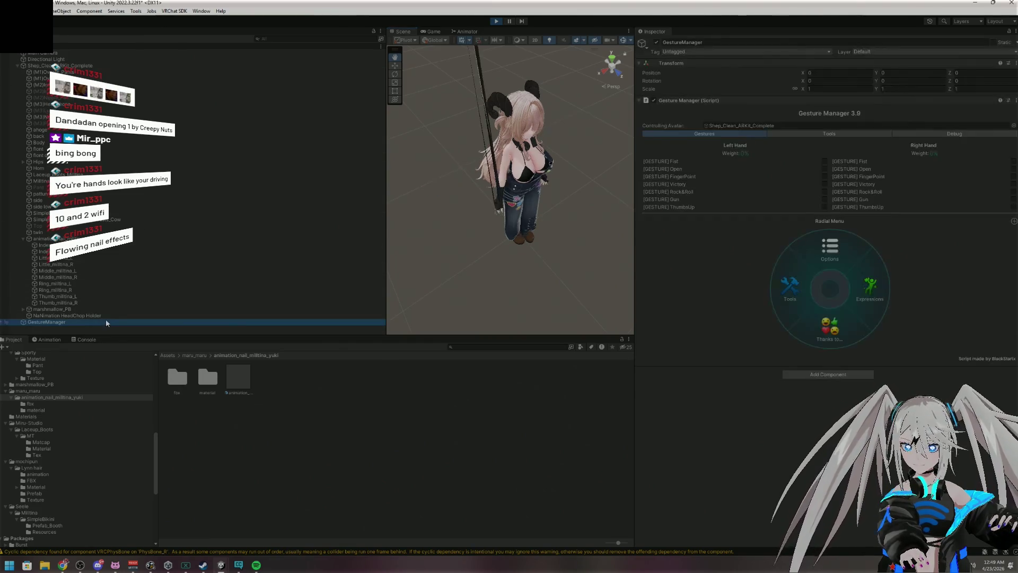
pyautogui.moveTo(478, 71)
pyautogui.mouseDown()
pyautogui.moveTo(569, 230)
pyautogui.moveTo(425, 162)
pyautogui.moveTo(433, 166)
pyautogui.moveTo(435, 141)
pyautogui.moveTo(543, 132)
pyautogui.moveTo(518, 118)
pyautogui.moveTo(522, 104)
pyautogui.mouseUp()
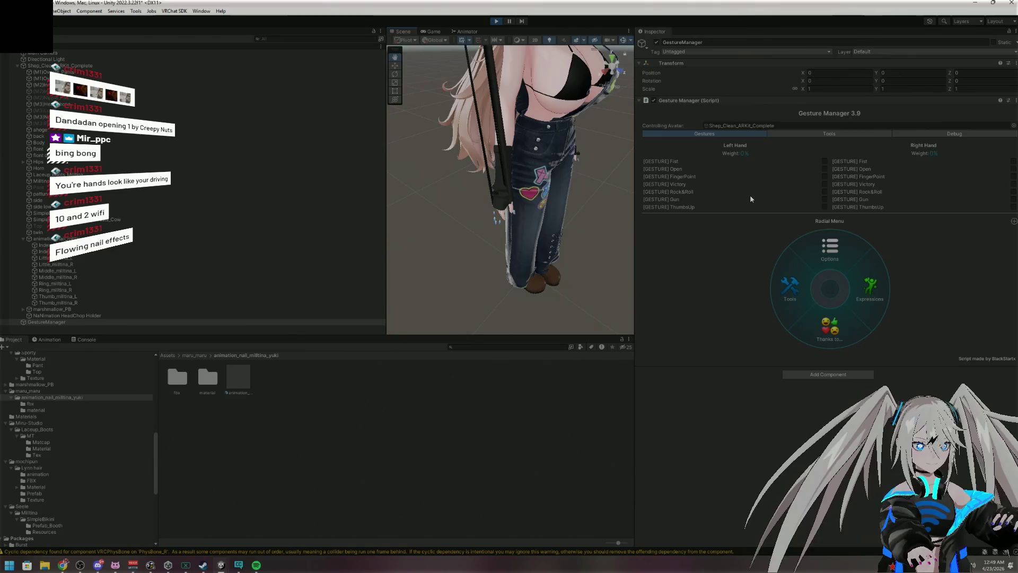
# Stop play mode and collapse the animation_nail_milltina object's child bones
pyautogui.click(496, 21)
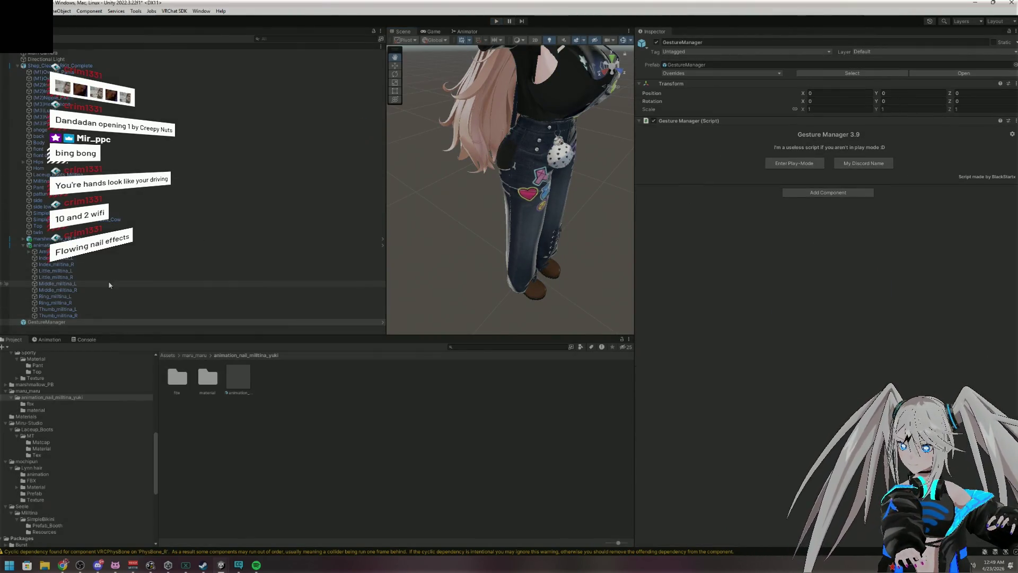
pyautogui.click(10, 245)
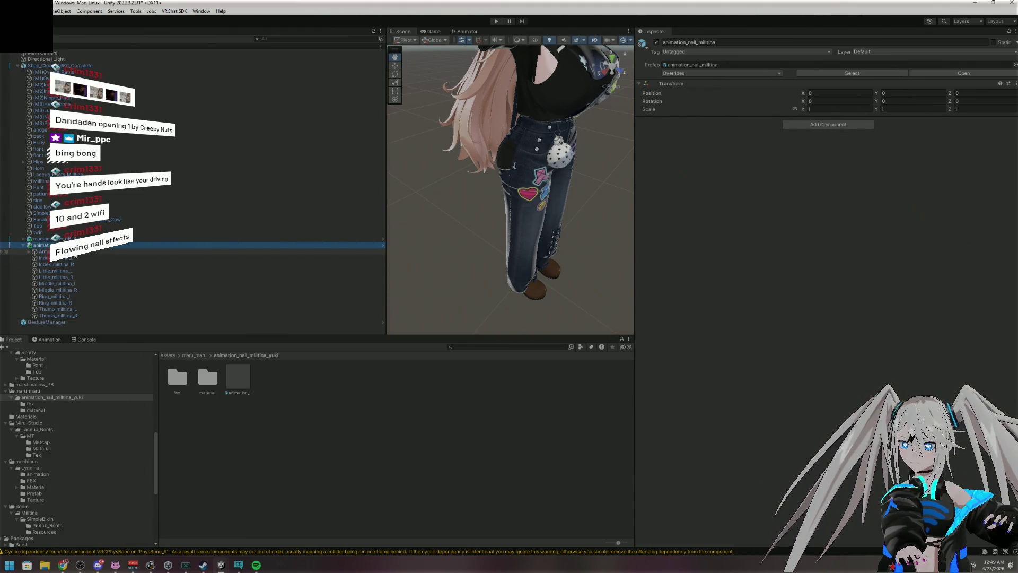
pyautogui.click(22, 246)
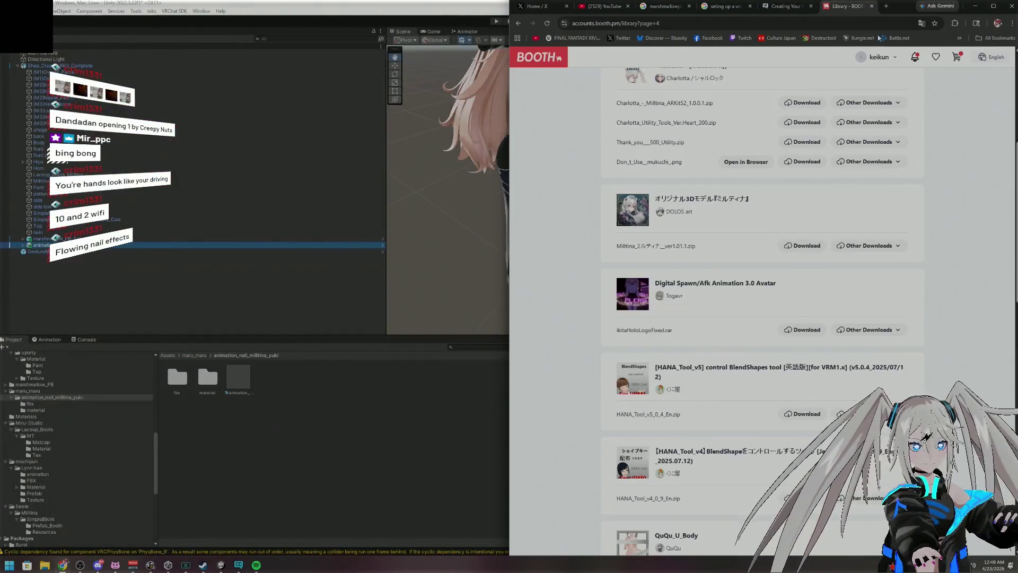
# Return to the BOOTH purchase library in Chrome and browse to page 5
pyautogui.click(886, 7)
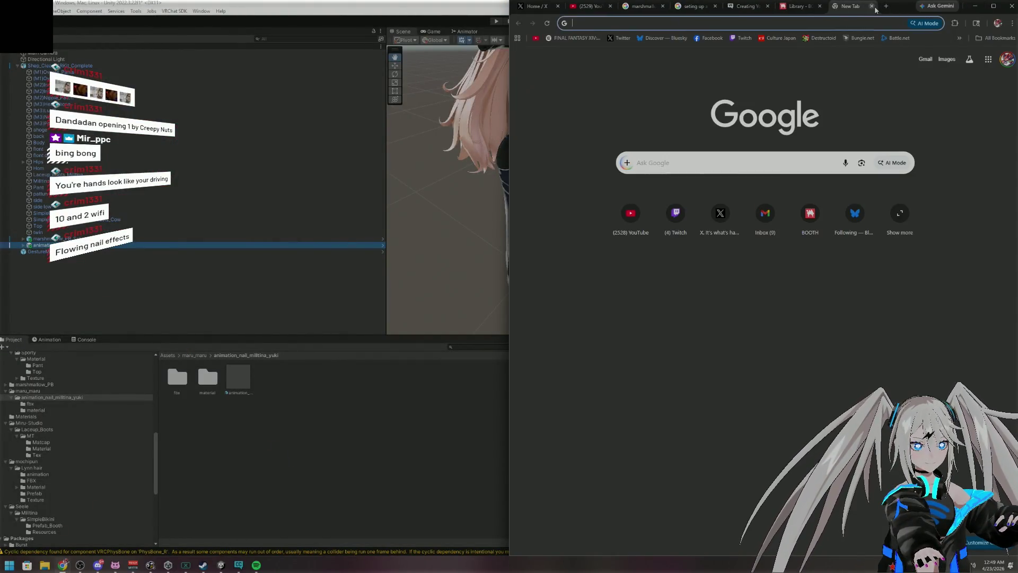
pyautogui.click(871, 7)
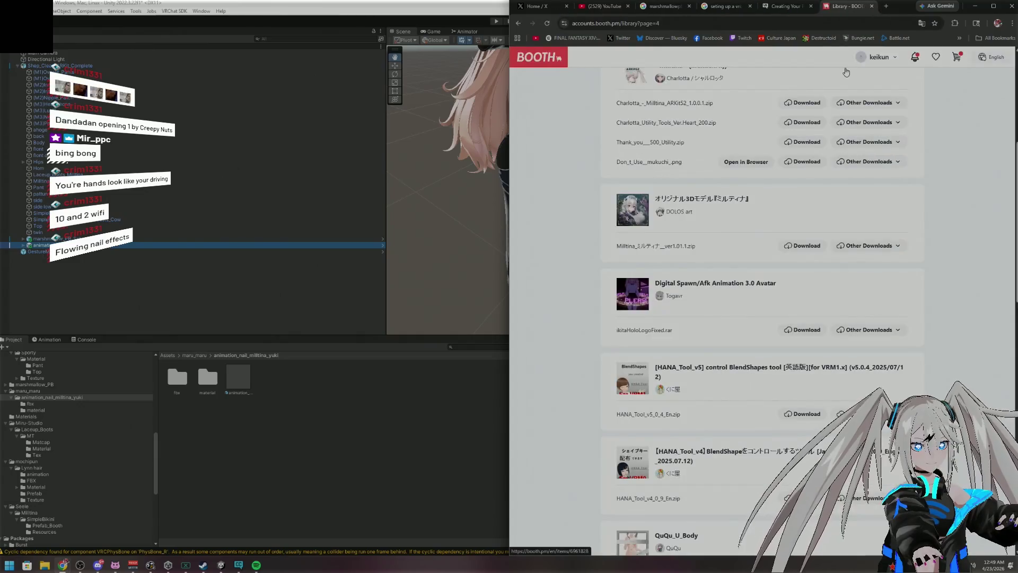
pyautogui.scroll(5, 800, 169)
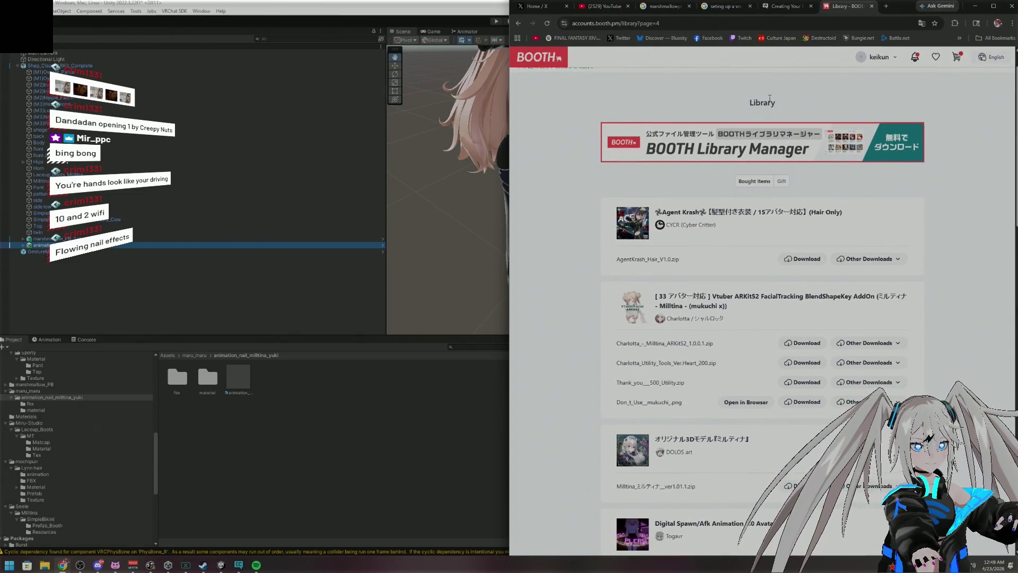
pyautogui.scroll(1, 795, 79)
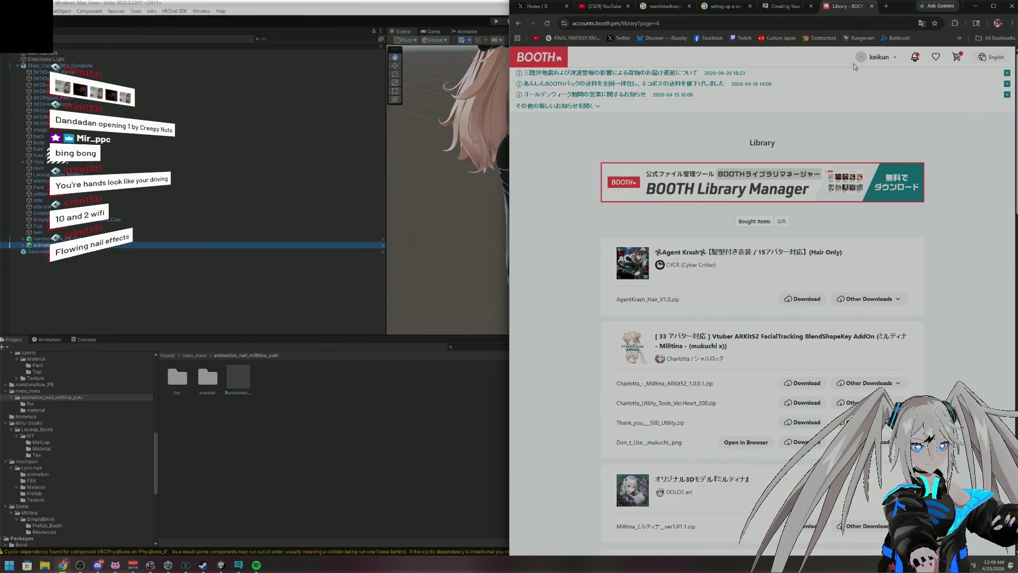
pyautogui.scroll(-20, 893, 119)
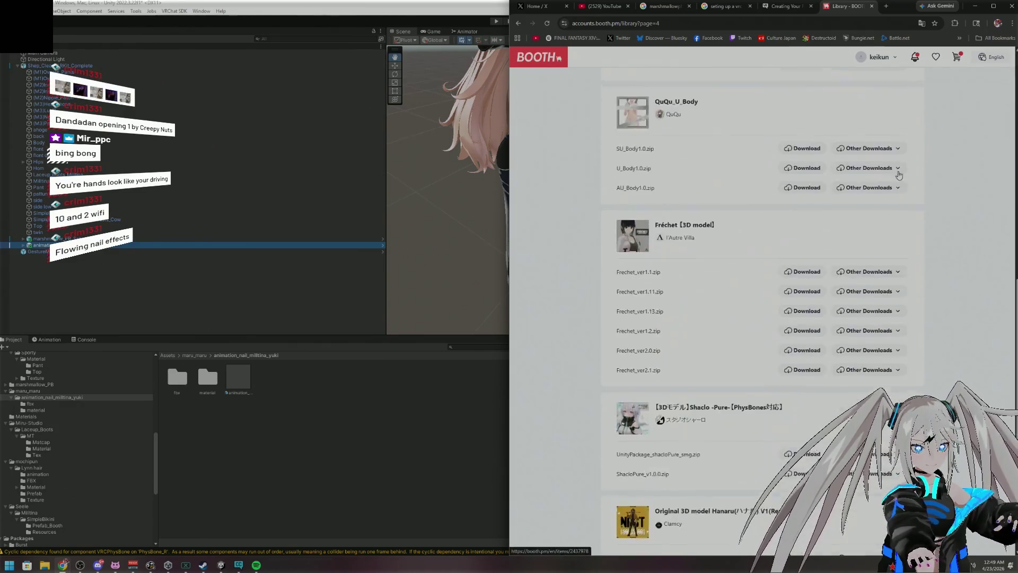
pyautogui.click(798, 307)
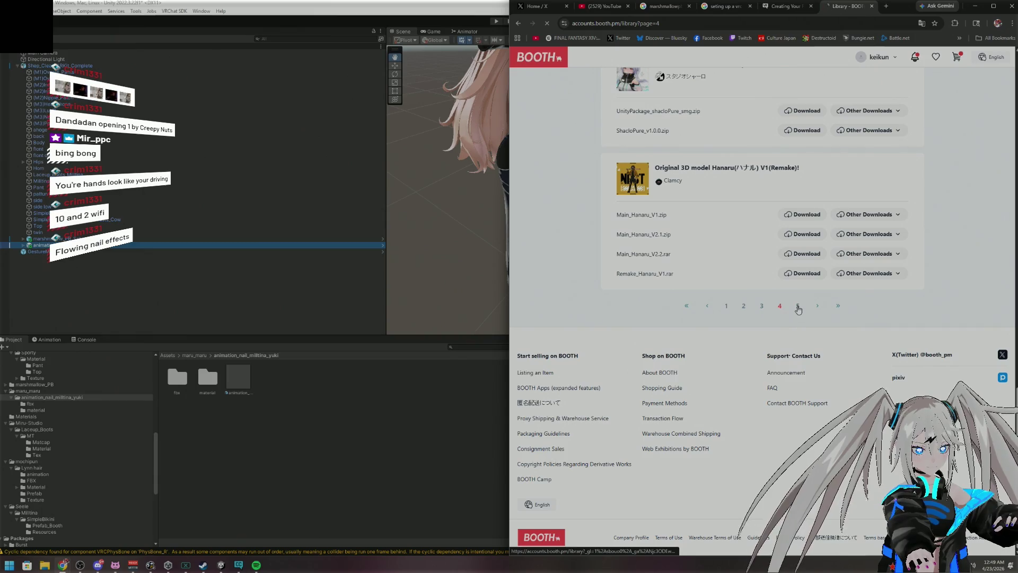
pyautogui.scroll(-7, 860, 244)
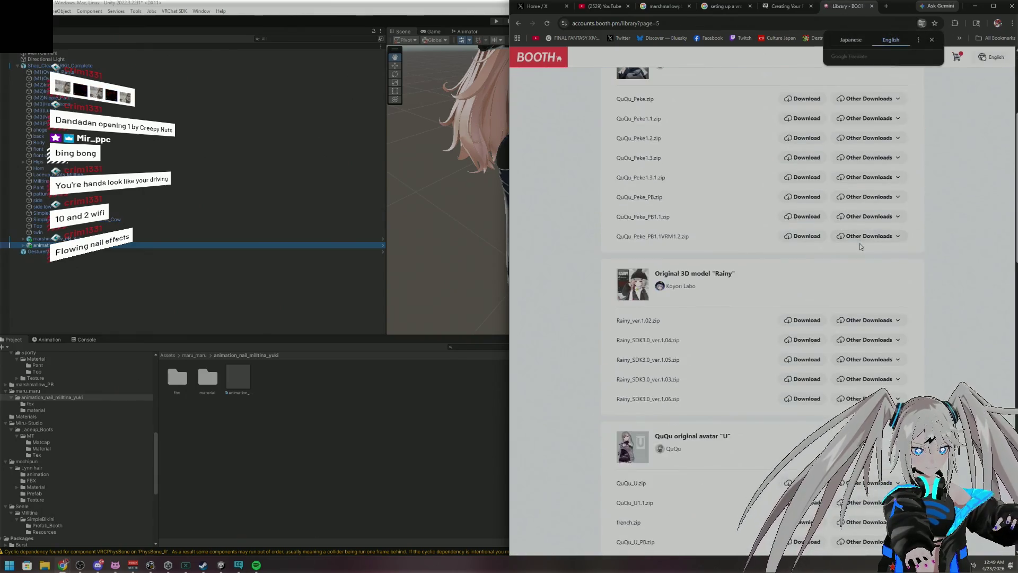
pyautogui.scroll(-12, 854, 352)
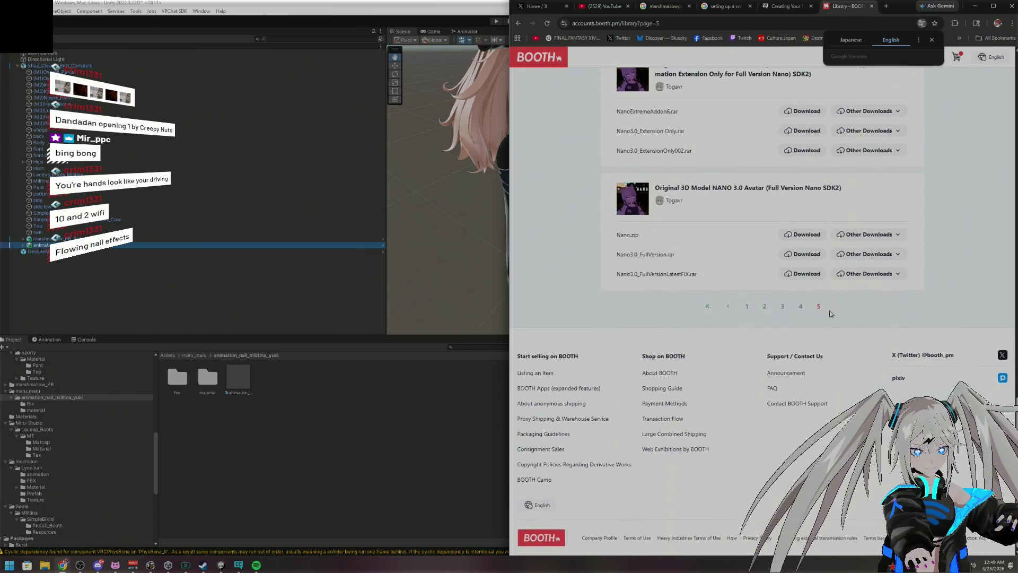
# Go to library page 2 and open the Animated nails "Snow" item in a new tab
pyautogui.click(744, 307)
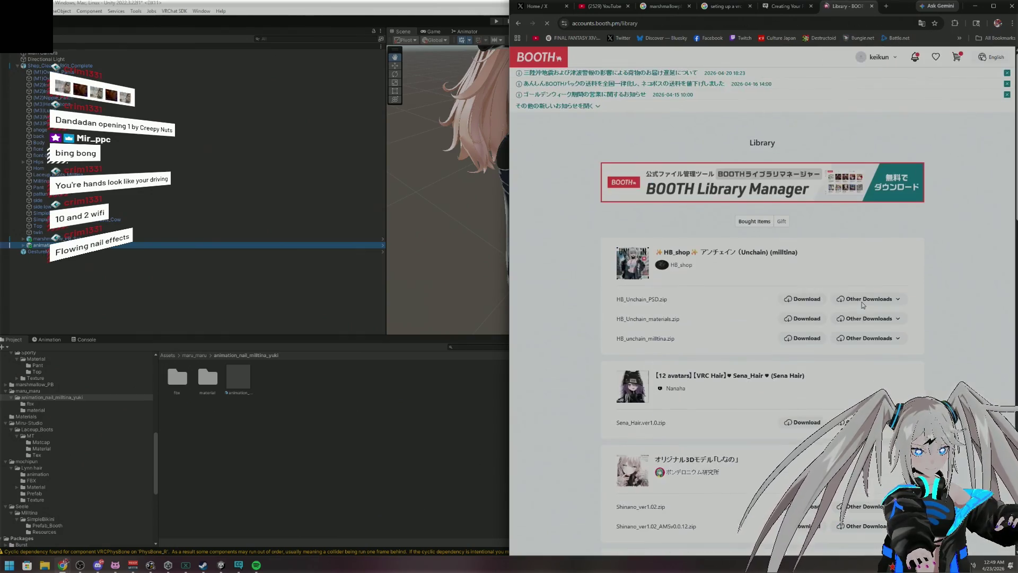
pyautogui.scroll(-12, 863, 305)
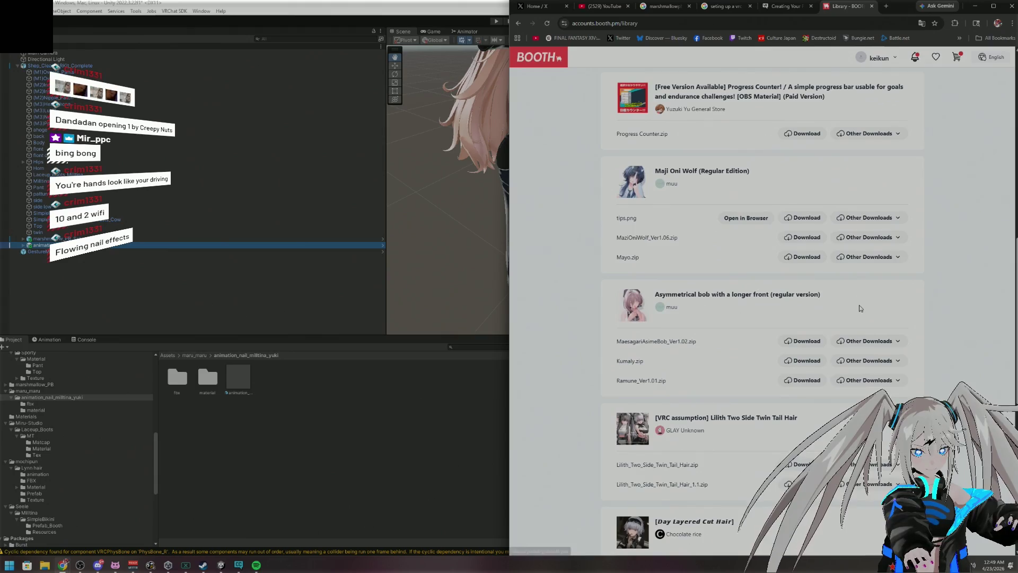
pyautogui.scroll(-10, 859, 307)
pyautogui.click(817, 306)
pyautogui.scroll(-8, 925, 267)
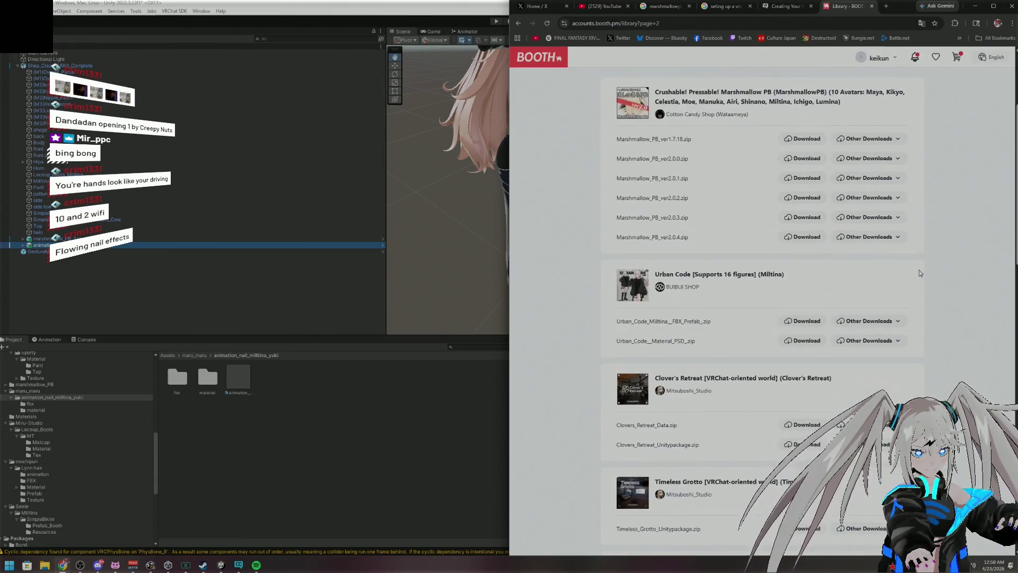
pyautogui.scroll(-5, 919, 273)
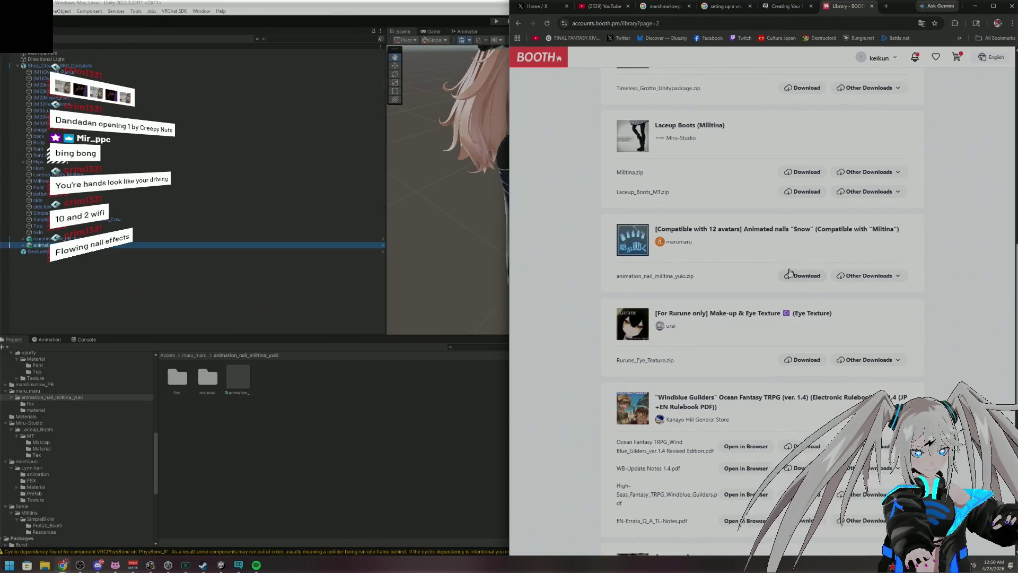
pyautogui.click(754, 228)
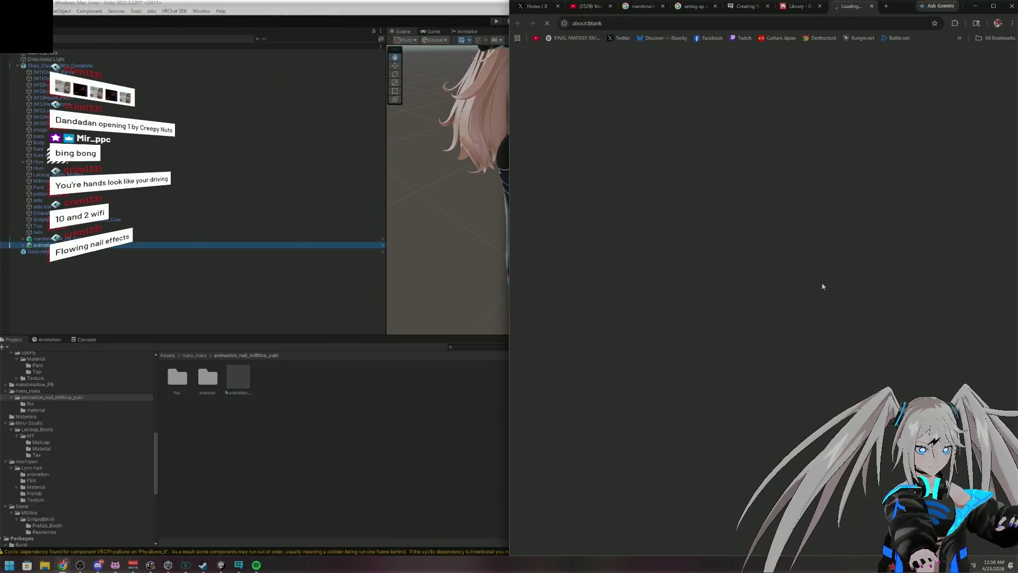
pyautogui.scroll(-2, 769, 265)
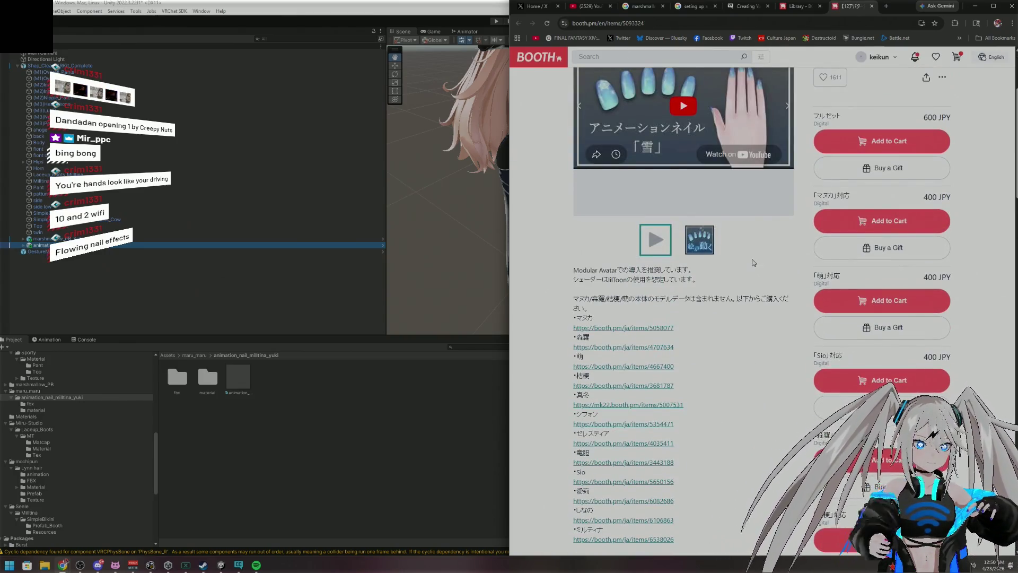
pyautogui.click(671, 146)
pyautogui.scroll(2, 715, 296)
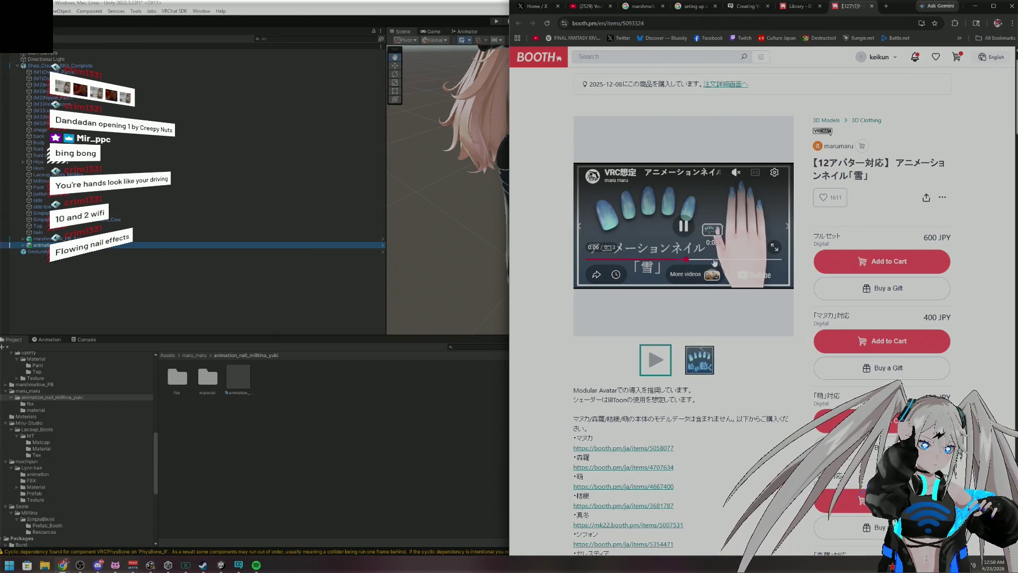
pyautogui.scroll(-7, 754, 351)
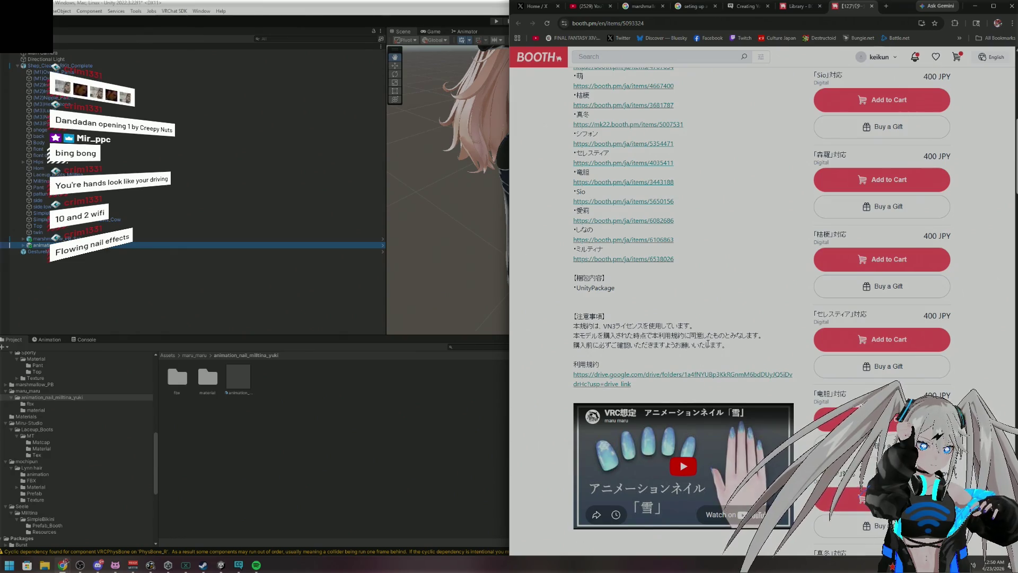
pyautogui.scroll(-5, 711, 339)
pyautogui.scroll(3, 715, 336)
pyautogui.click(695, 214)
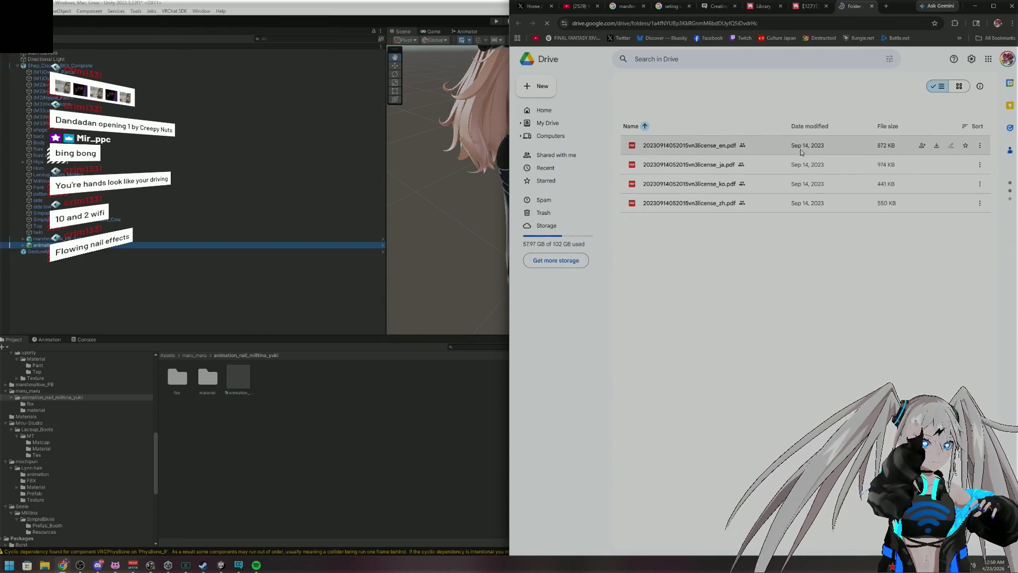
pyautogui.click(872, 6)
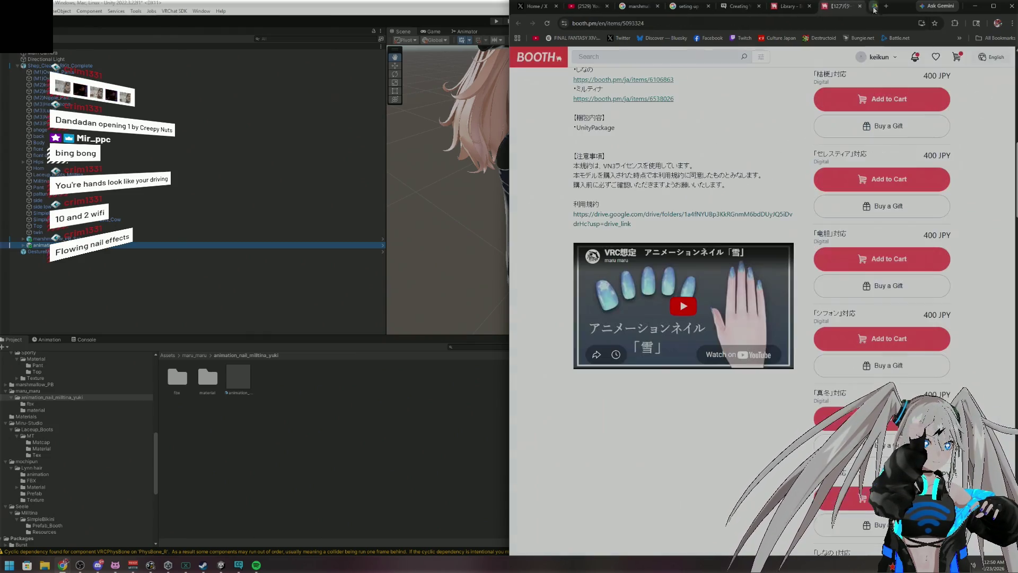
pyautogui.scroll(6, 695, 212)
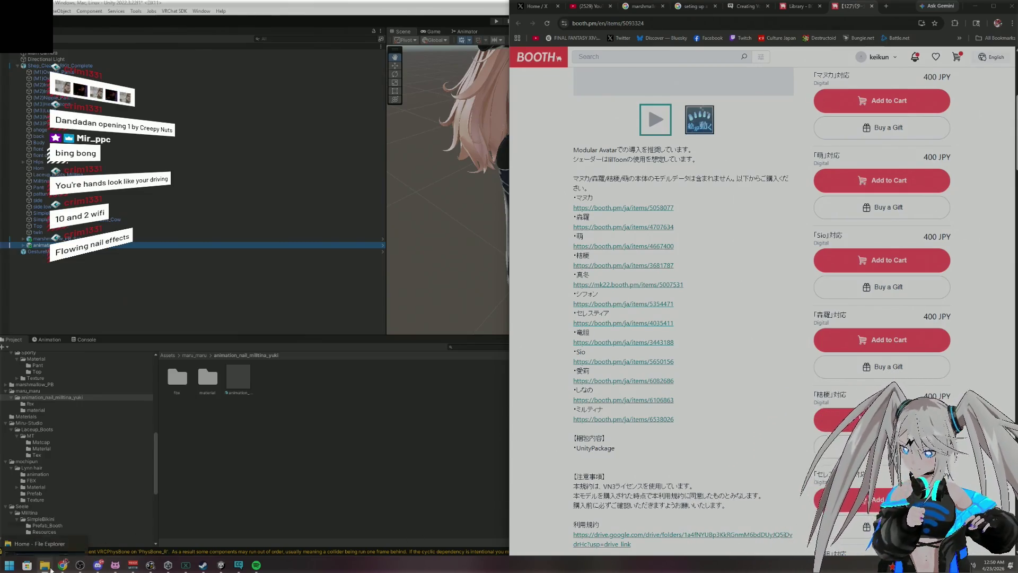
pyautogui.moveTo(50, 567)
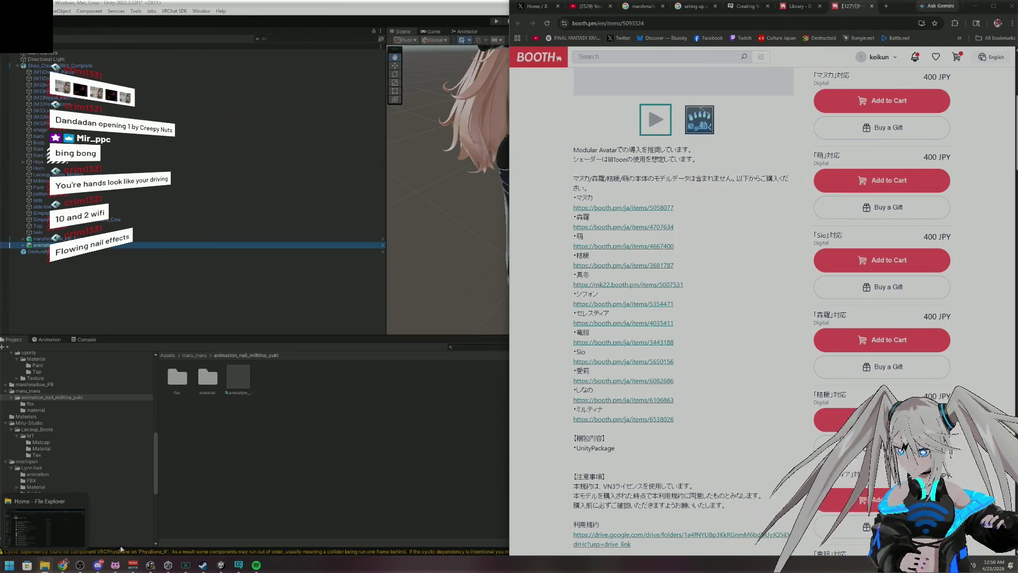
pyautogui.click(46, 565)
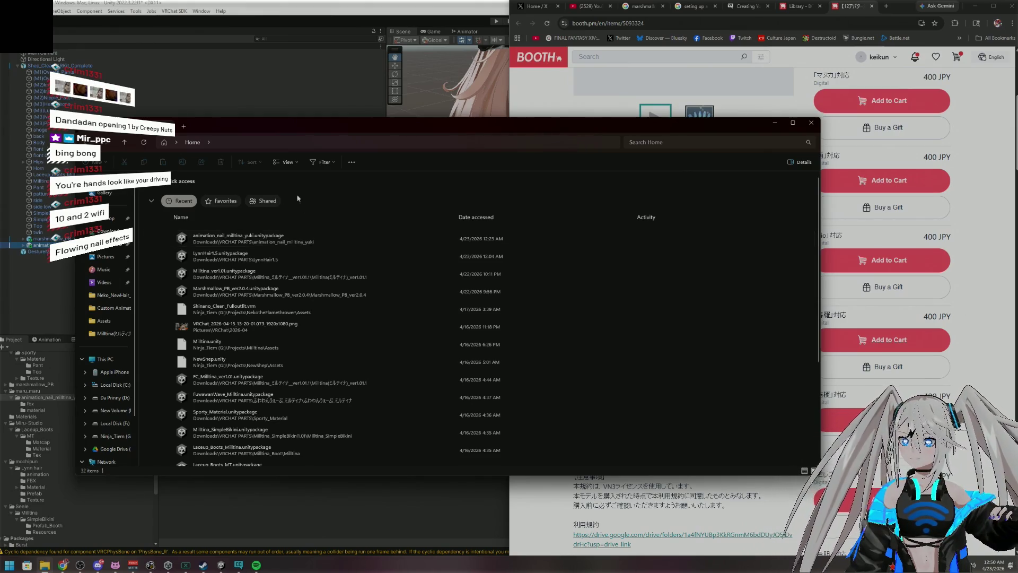
# Navigate File Explorer to the VRCHAT PARTS folder in Downloads
pyautogui.click(130, 144)
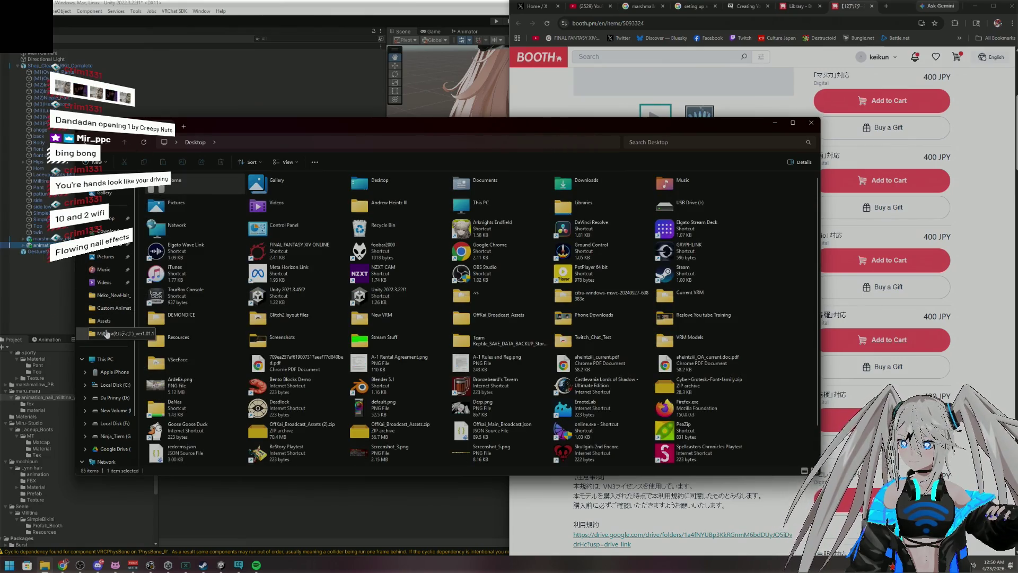
pyautogui.click(107, 336)
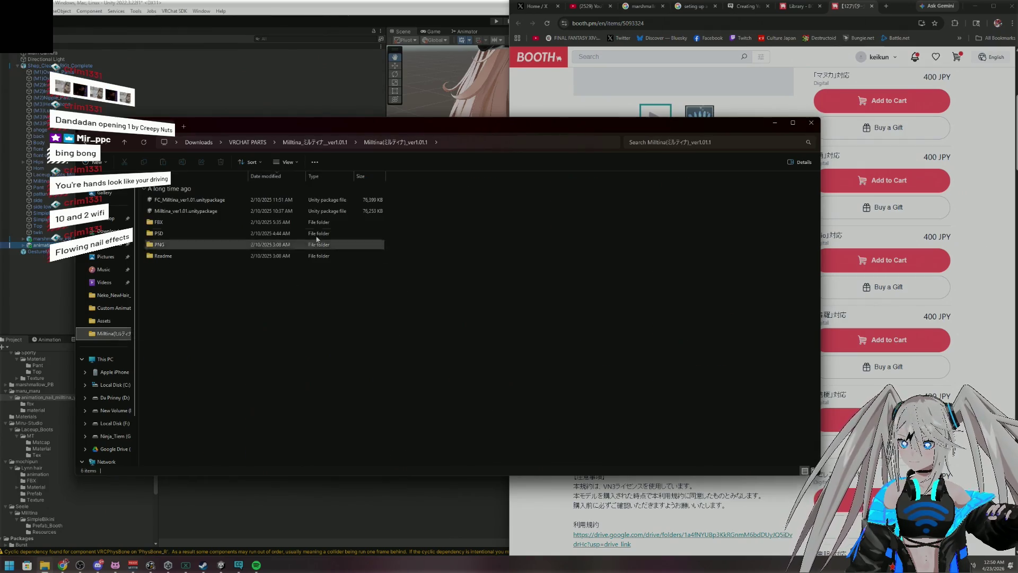
pyautogui.hotkey('alt', 'Up')
pyautogui.hotkey('alt', 'Up')
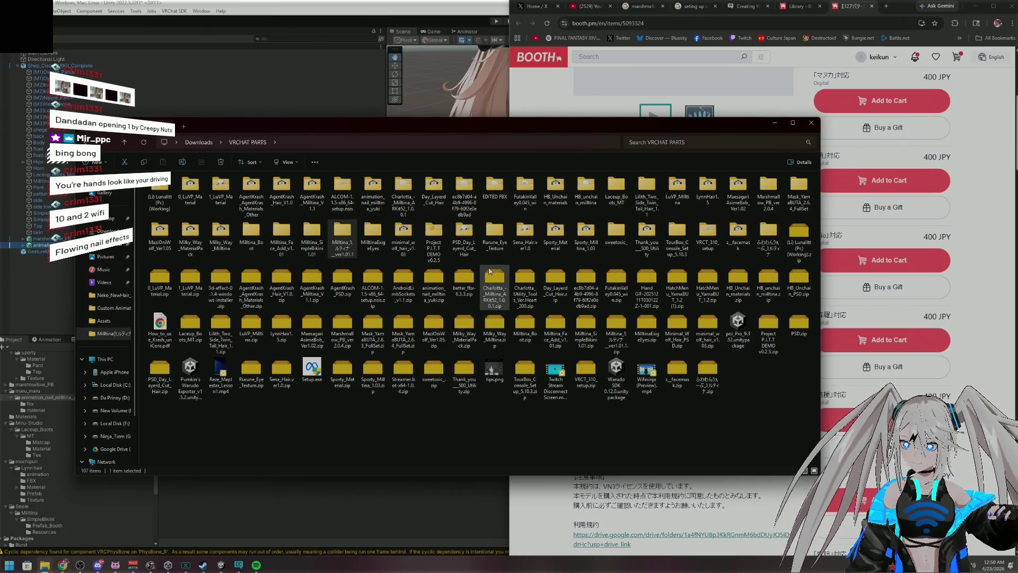
# Open the animation_nail_milltina_yuki folder, select its unitypackage, and minimize File Explorer
pyautogui.moveTo(586, 250)
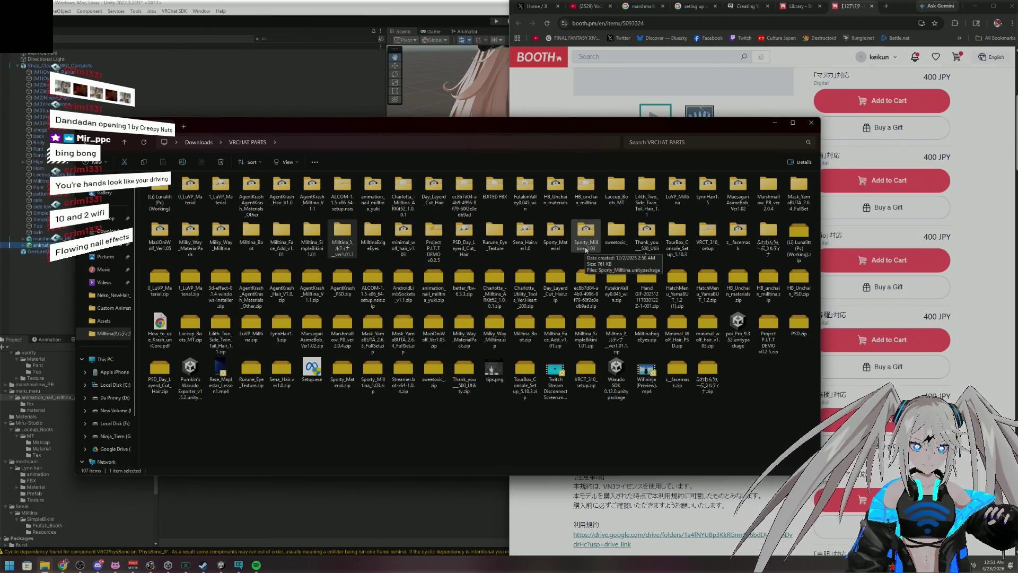
pyautogui.moveTo(587, 201)
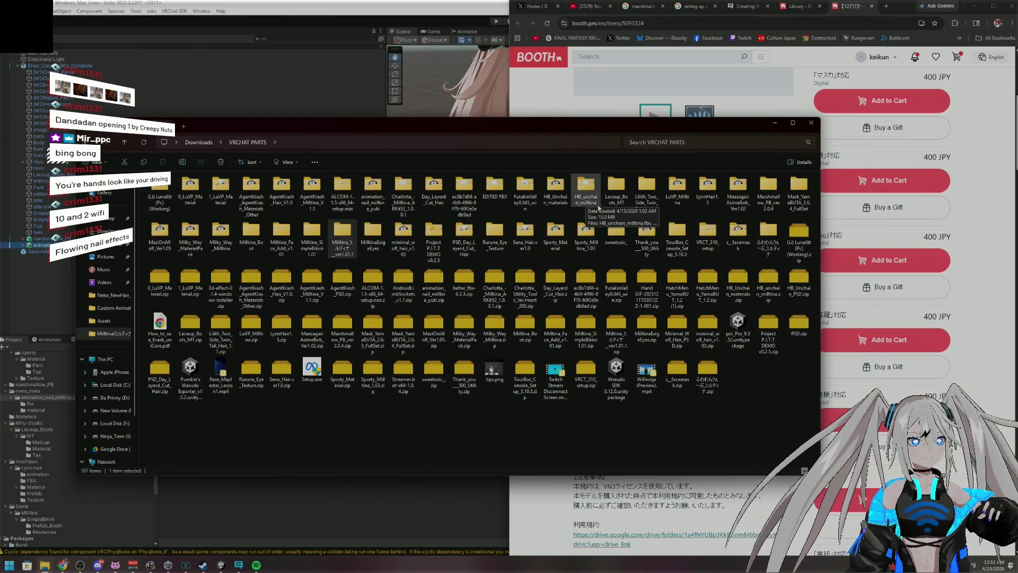
pyautogui.moveTo(625, 232)
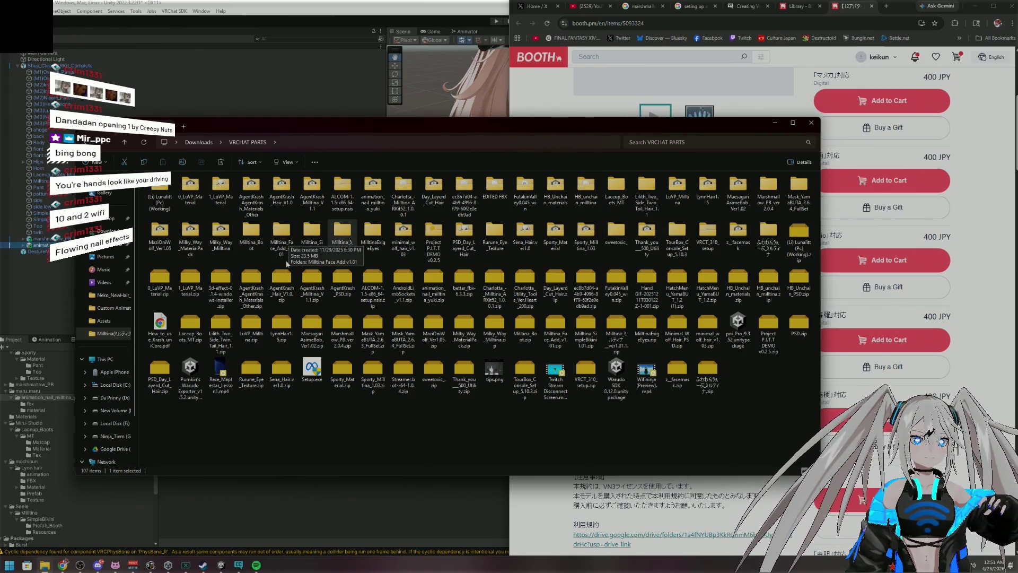
pyautogui.moveTo(273, 274)
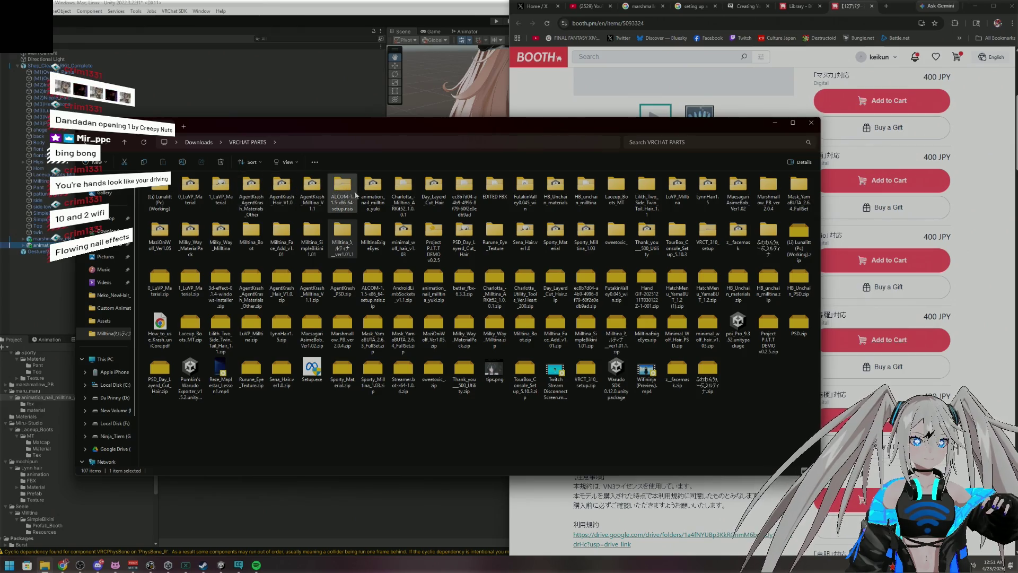
pyautogui.click(368, 186)
pyautogui.doubleClick(368, 186)
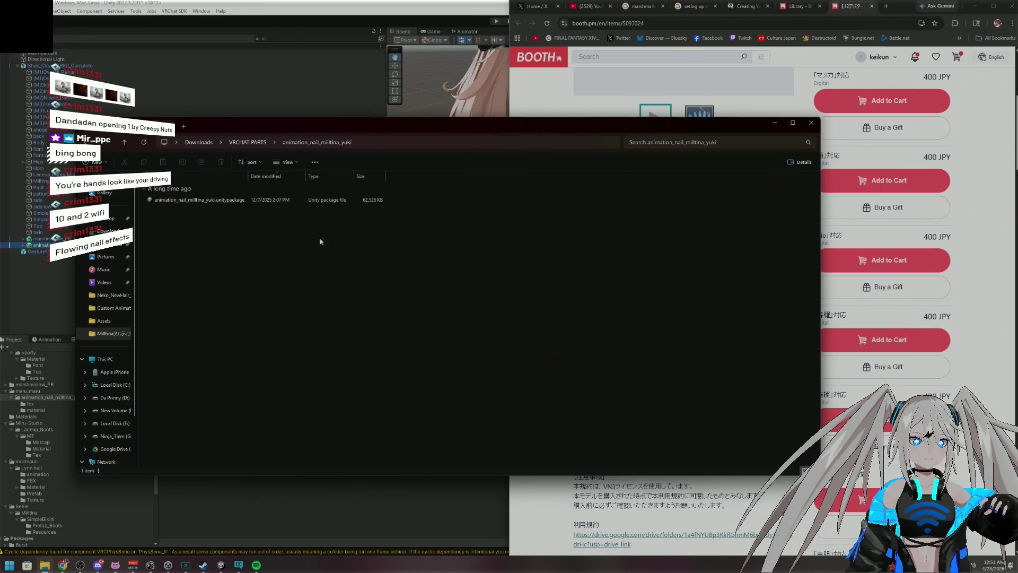
pyautogui.click(235, 200)
pyautogui.click(774, 122)
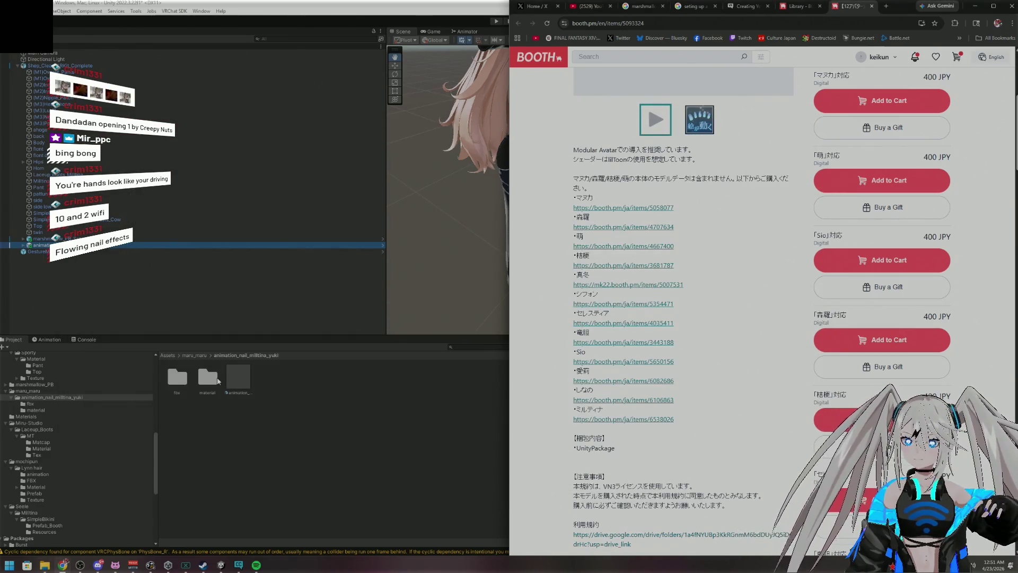
# Bring Unity forward and browse the material, fbx and maru_maru asset folders
pyautogui.click(107, 402)
pyautogui.click(72, 410)
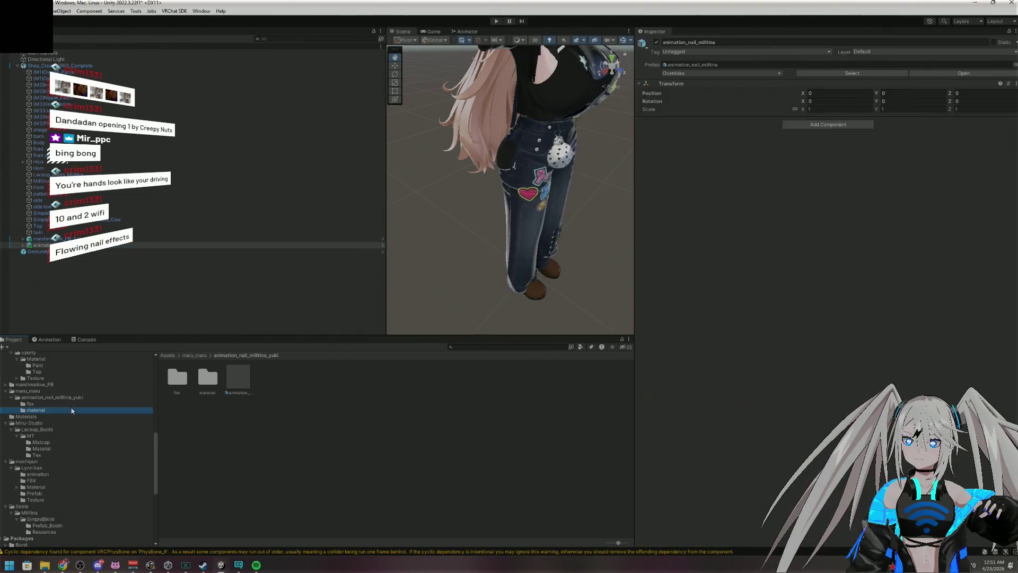
pyautogui.click(77, 405)
pyautogui.click(77, 409)
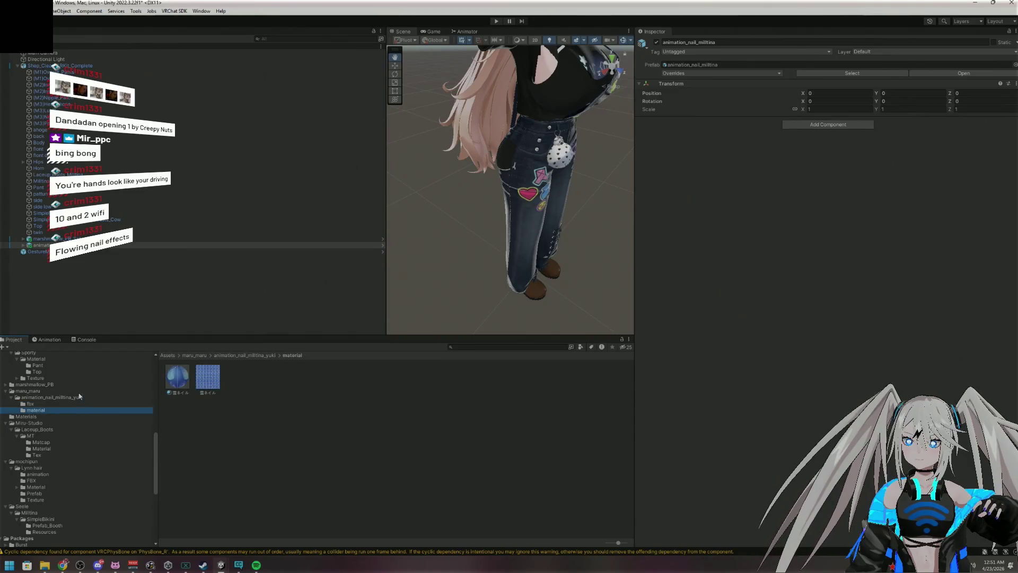
pyautogui.click(79, 393)
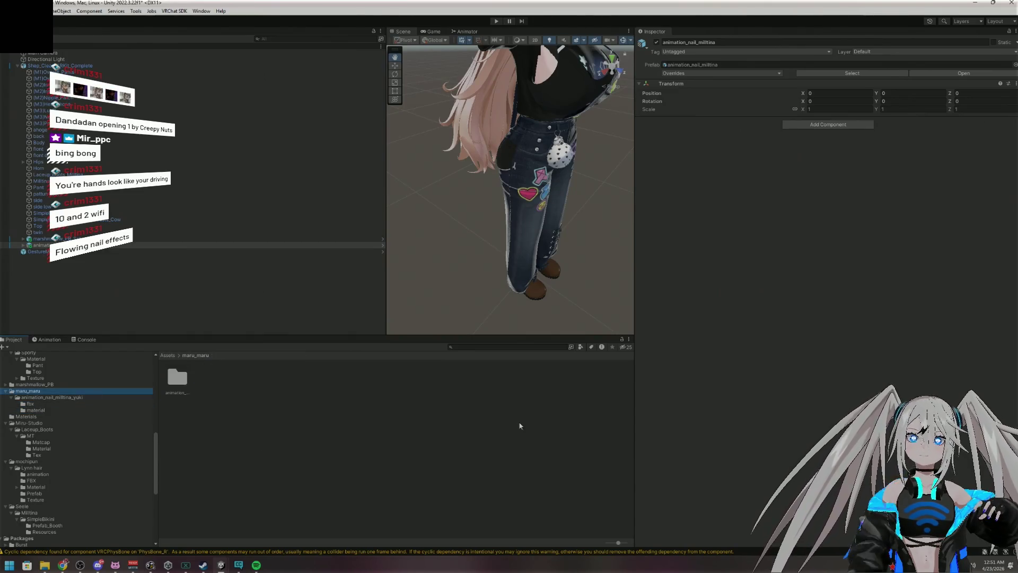
# Orbit to the avatar's front and select the Shop_Clean_ARKit_Complete root to view its descriptor
pyautogui.moveTo(590, 291)
pyautogui.mouseDown()
pyautogui.moveTo(535, 154)
pyautogui.moveTo(485, 192)
pyautogui.moveTo(475, 146)
pyautogui.mouseUp()
pyautogui.scroll(2, 485, 192)
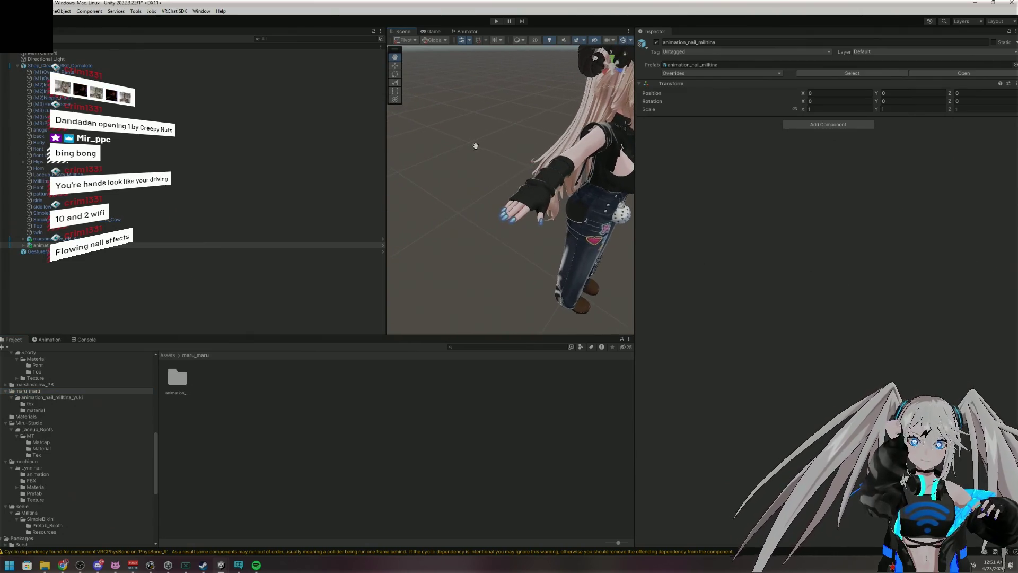
pyautogui.click(108, 67)
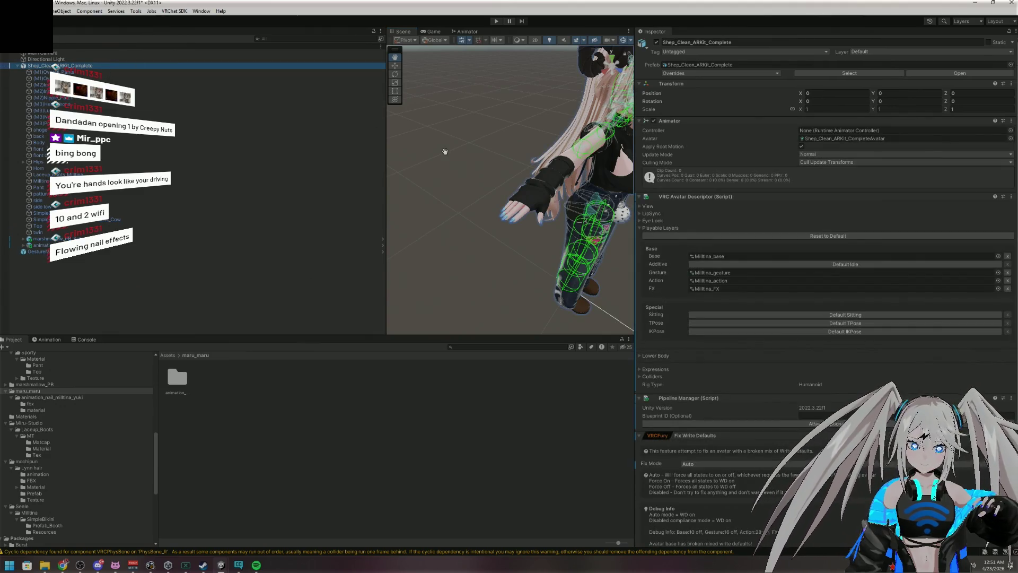
# Review the avatar root's components, then select the (M2)Inner_Sleeves mesh
pyautogui.scroll(-5, 955, 358)
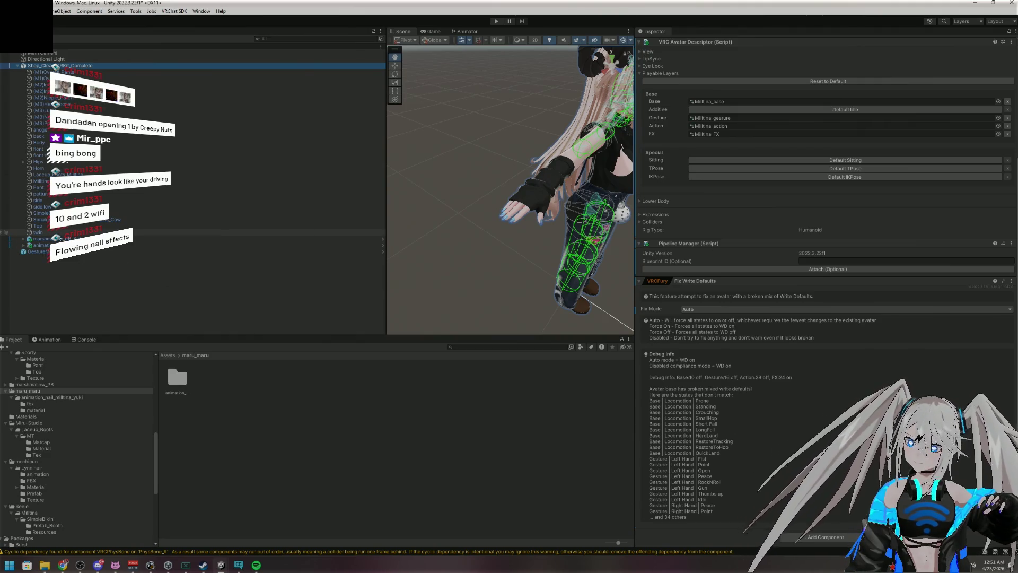
pyautogui.click(106, 72)
pyautogui.press('Down')
pyautogui.press('Down')
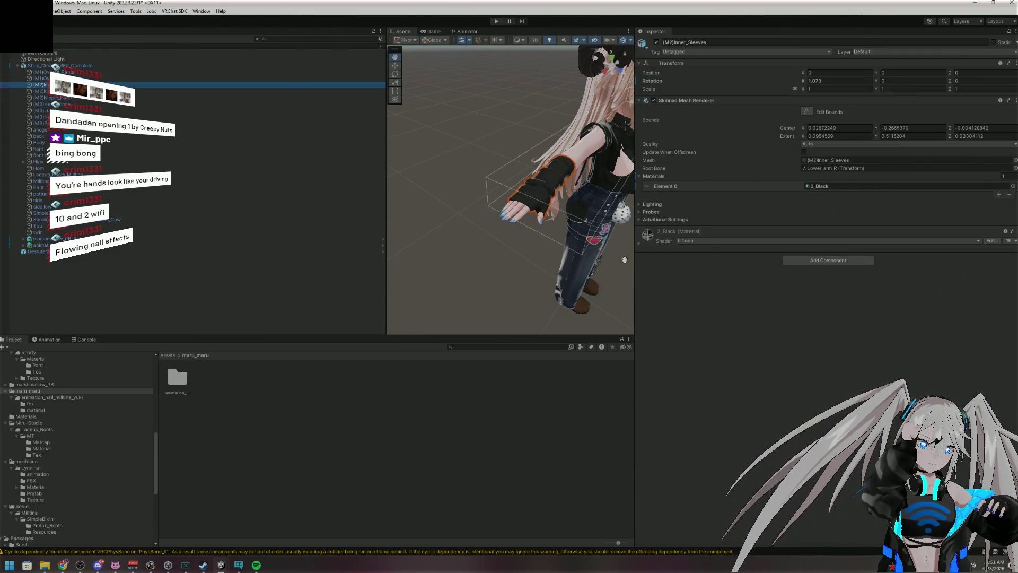
# Expand and collapse the Skinned Mesh Renderer's additional, probe and lighting settings
pyautogui.click(639, 220)
pyautogui.click(639, 219)
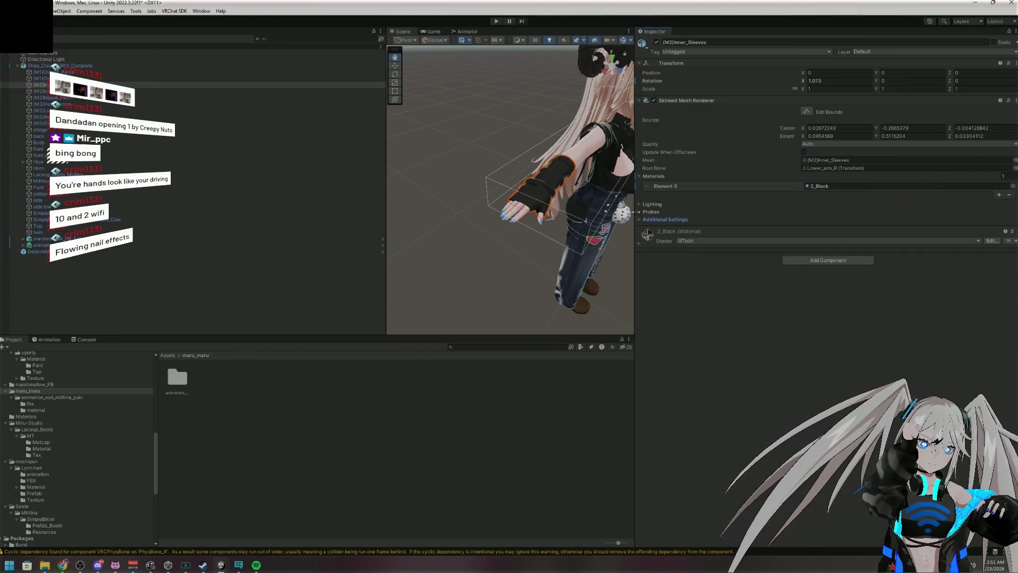
pyautogui.click(641, 212)
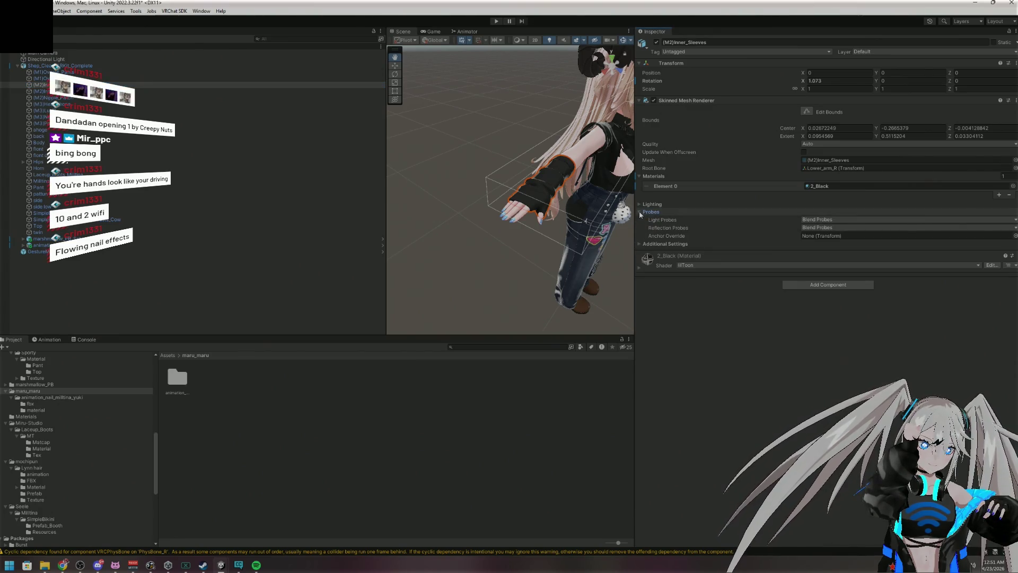
pyautogui.click(640, 212)
pyautogui.click(639, 204)
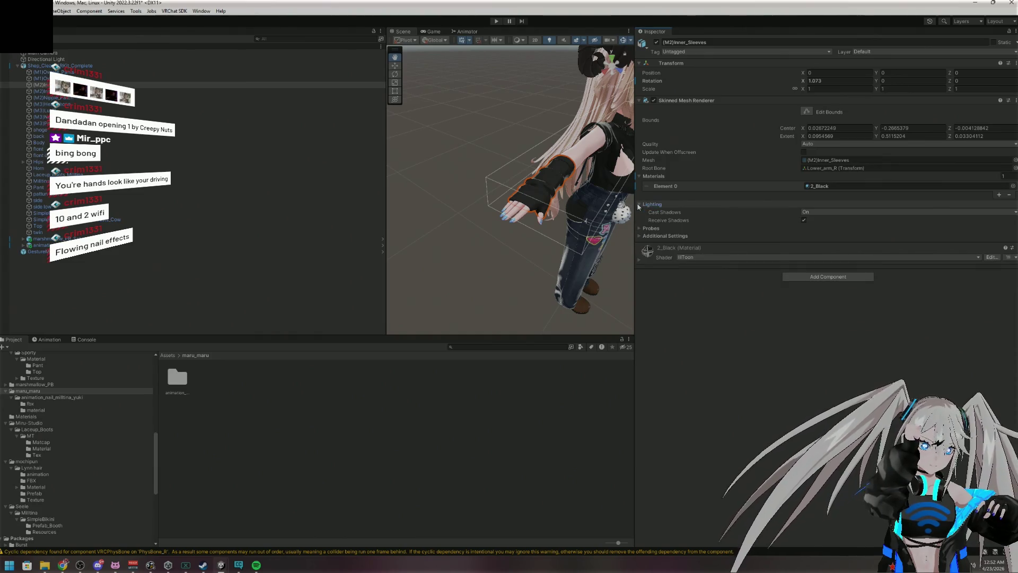
pyautogui.click(639, 205)
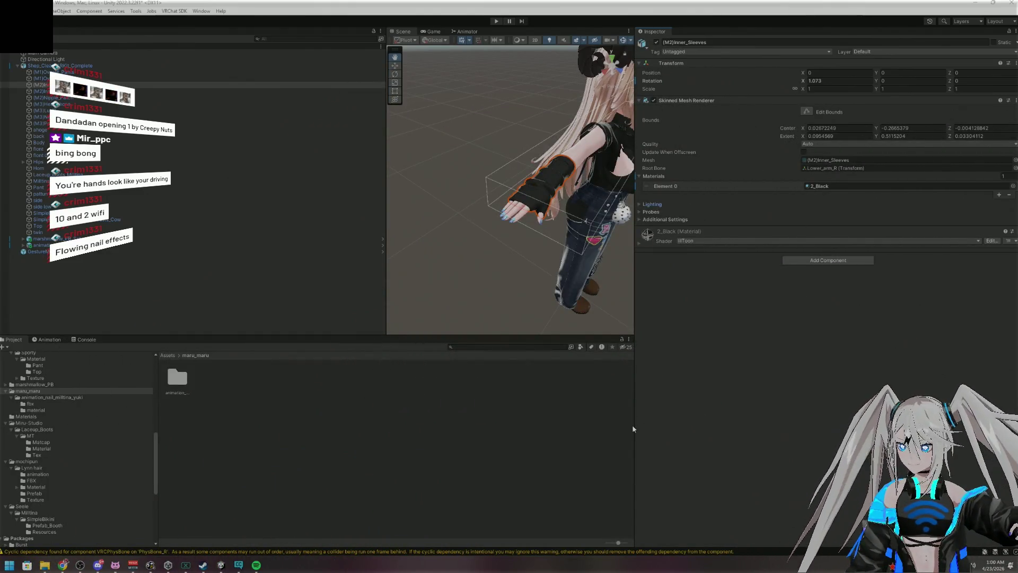
# Minimize Spotify from the taskbar to return to Unity
pyautogui.click(256, 565)
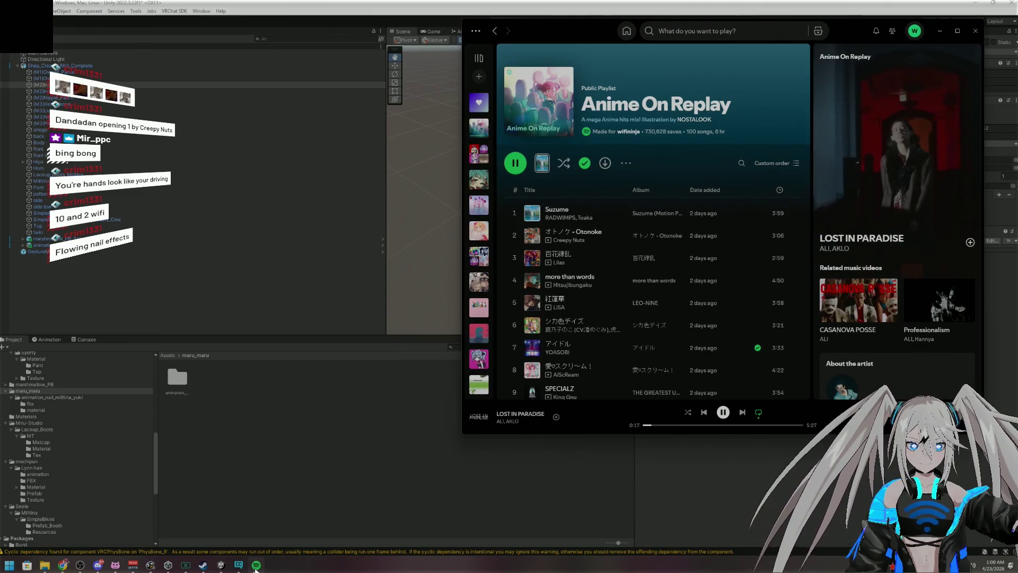
pyautogui.click(255, 566)
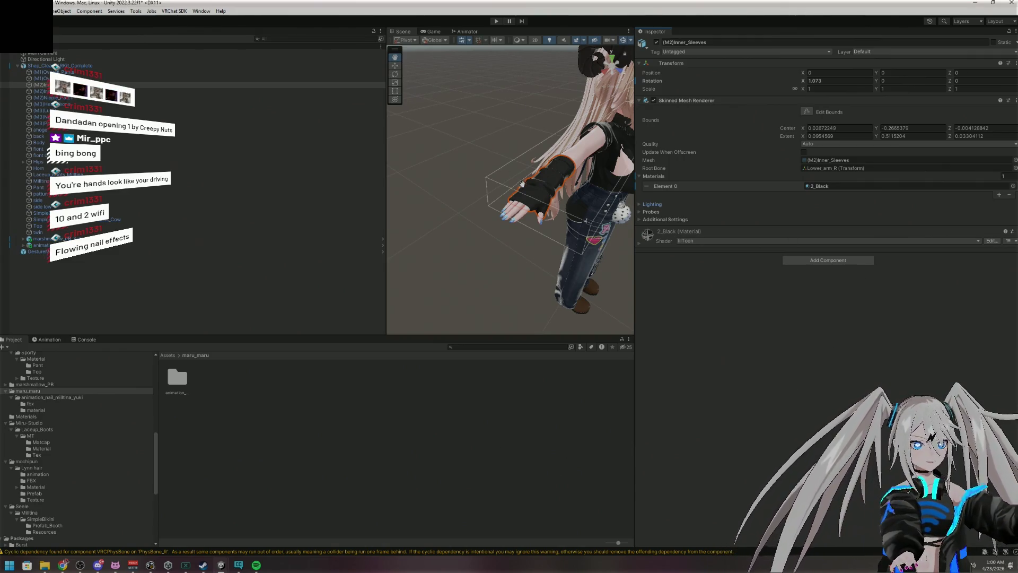
pyautogui.moveTo(540, 186)
pyautogui.mouseDown()
pyautogui.moveTo(491, 209)
pyautogui.moveTo(437, 191)
pyautogui.mouseUp()
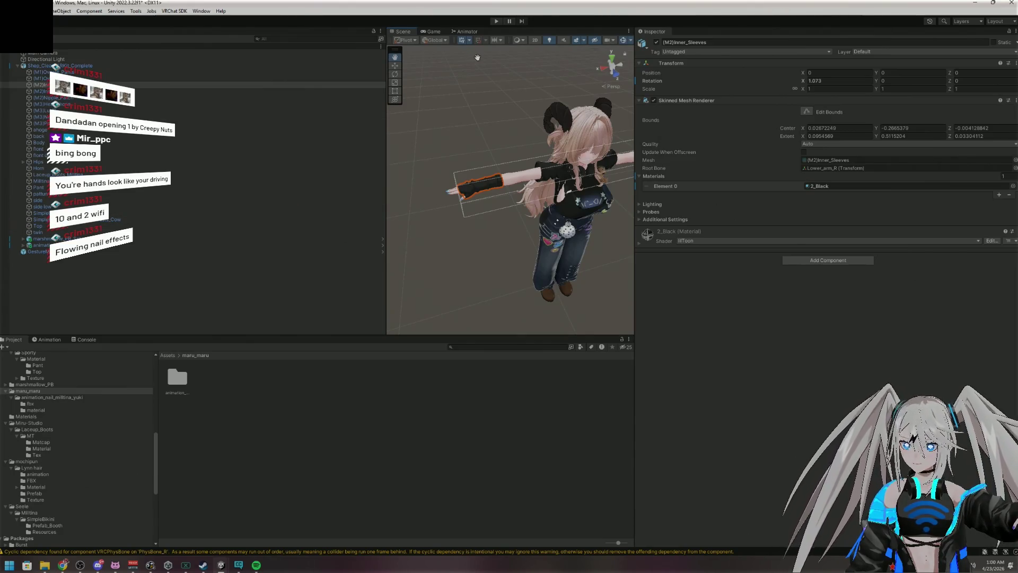
pyautogui.click(215, 252)
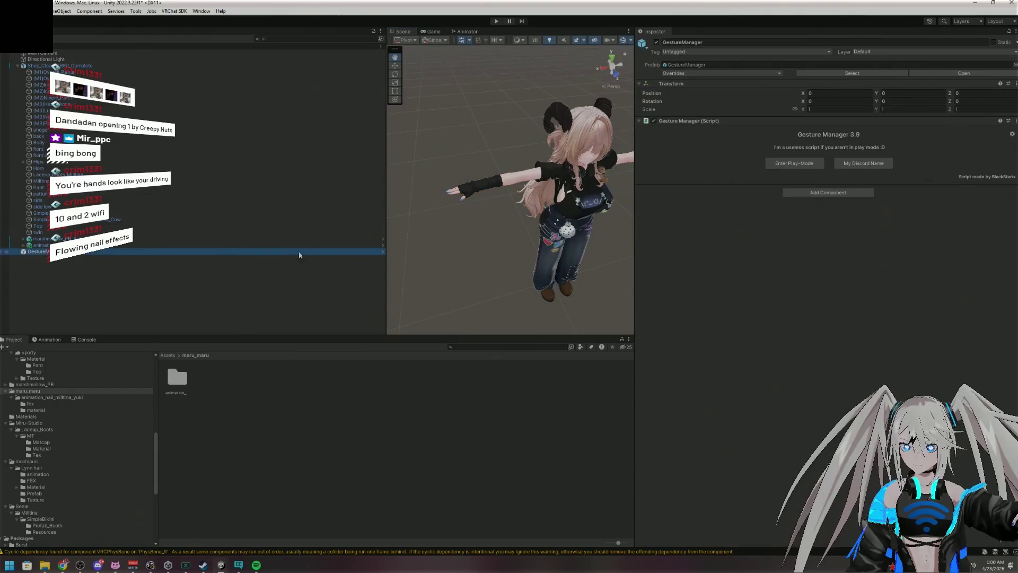
pyautogui.click(795, 162)
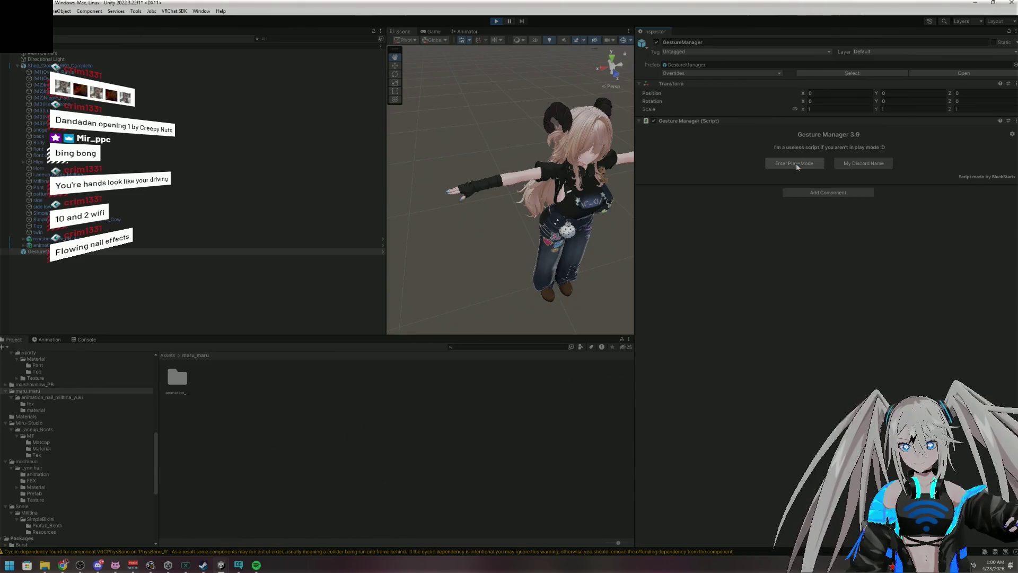
pyautogui.click(400, 32)
pyautogui.moveTo(525, 208)
pyautogui.mouseDown()
pyautogui.moveTo(551, 103)
pyautogui.moveTo(762, 20)
pyautogui.moveTo(650, 8)
pyautogui.moveTo(622, 44)
pyautogui.mouseUp()
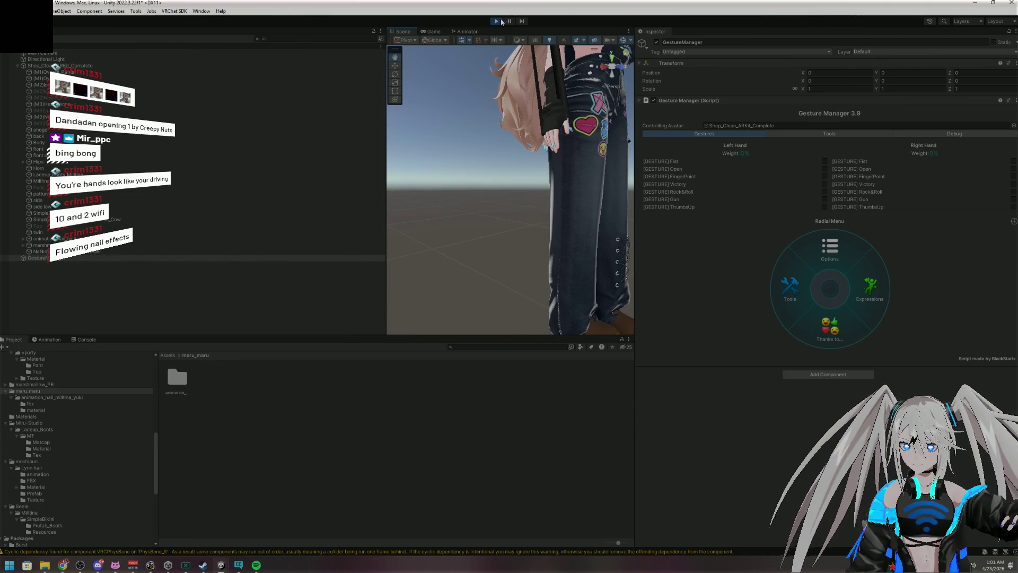
pyautogui.click(501, 21)
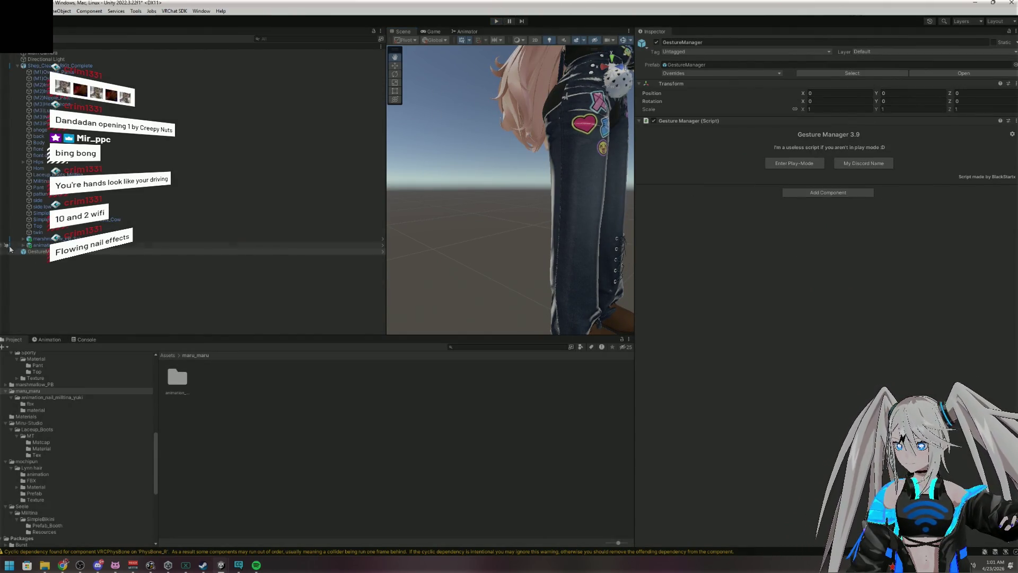
pyautogui.click(23, 245)
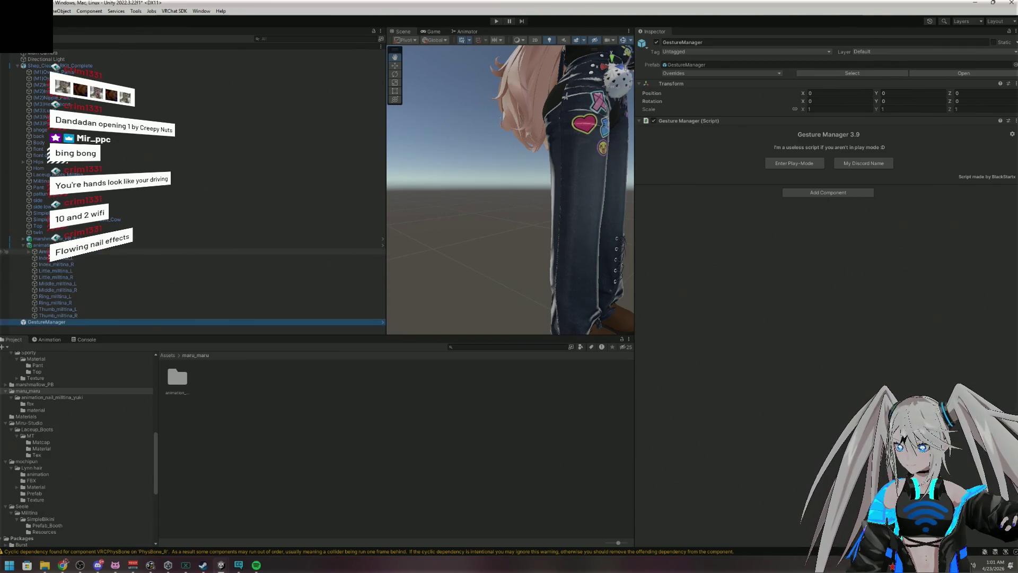
# Select the nail prefab's Armature and check the Merge Target picker, leaving Shop_Clean_ARKit_Complete unchanged
pyautogui.click(32, 252)
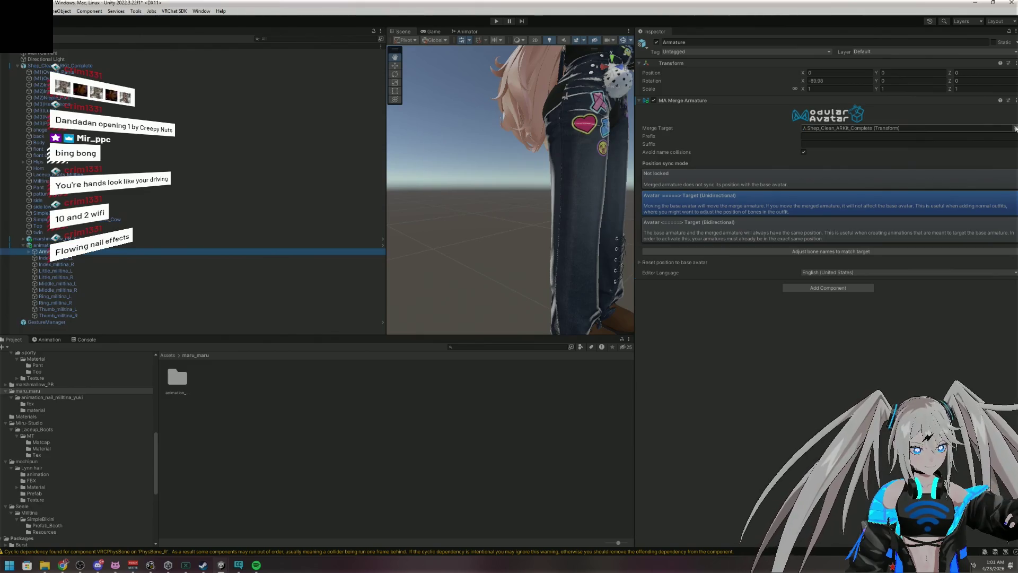
pyautogui.click(1015, 129)
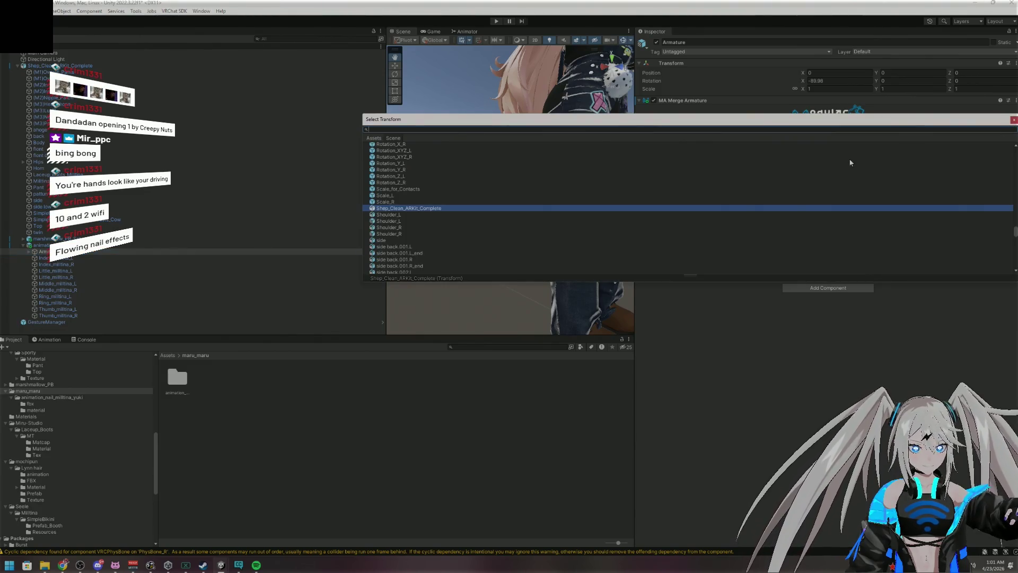
pyautogui.scroll(20, 512, 229)
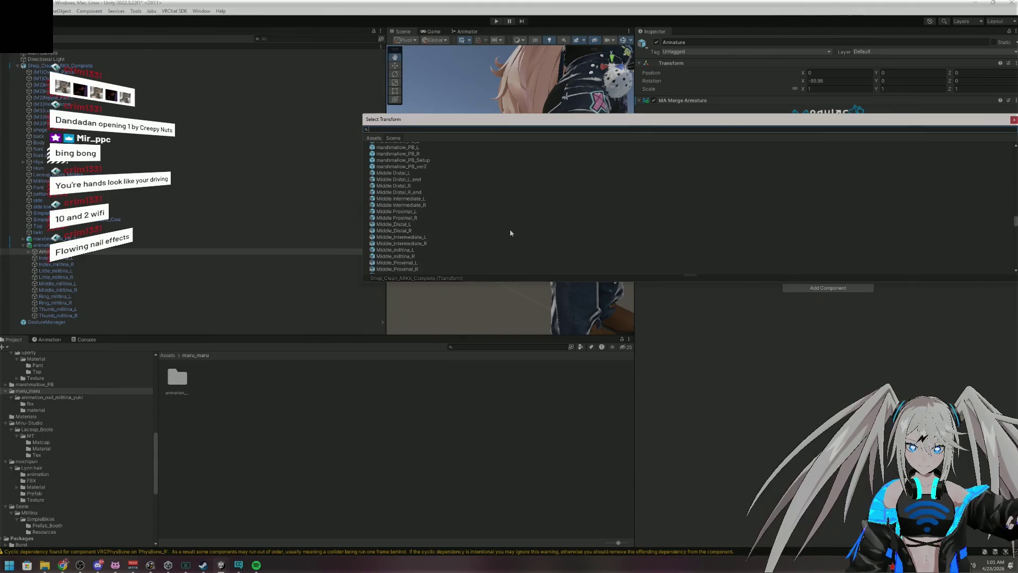
pyautogui.scroll(6, 514, 230)
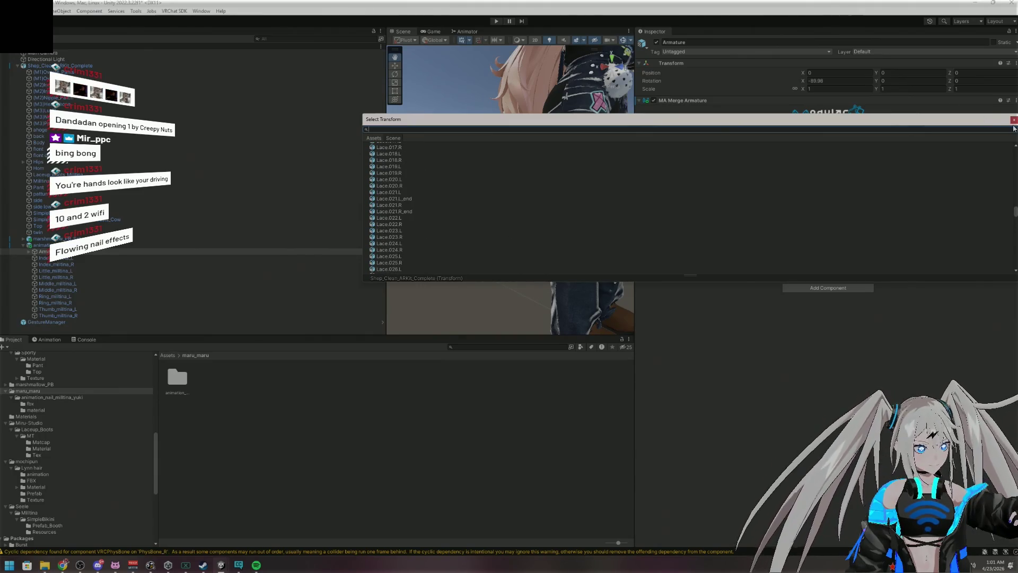
pyautogui.click(1013, 120)
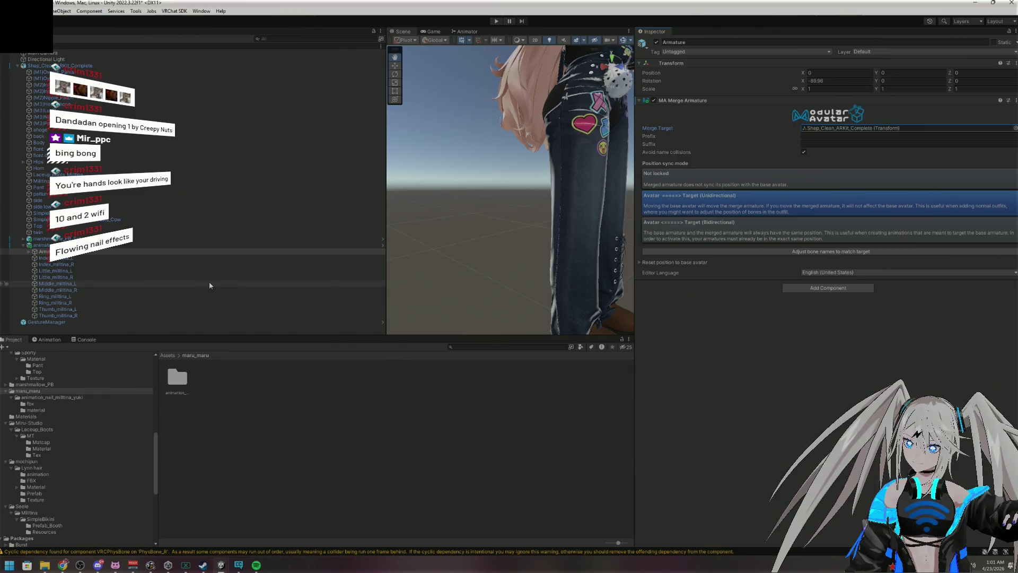
# Expand the prefab Armature's bones from Hips through Chest and the left arm to Hand_L
pyautogui.click(29, 251)
pyautogui.click(34, 258)
pyautogui.click(47, 264)
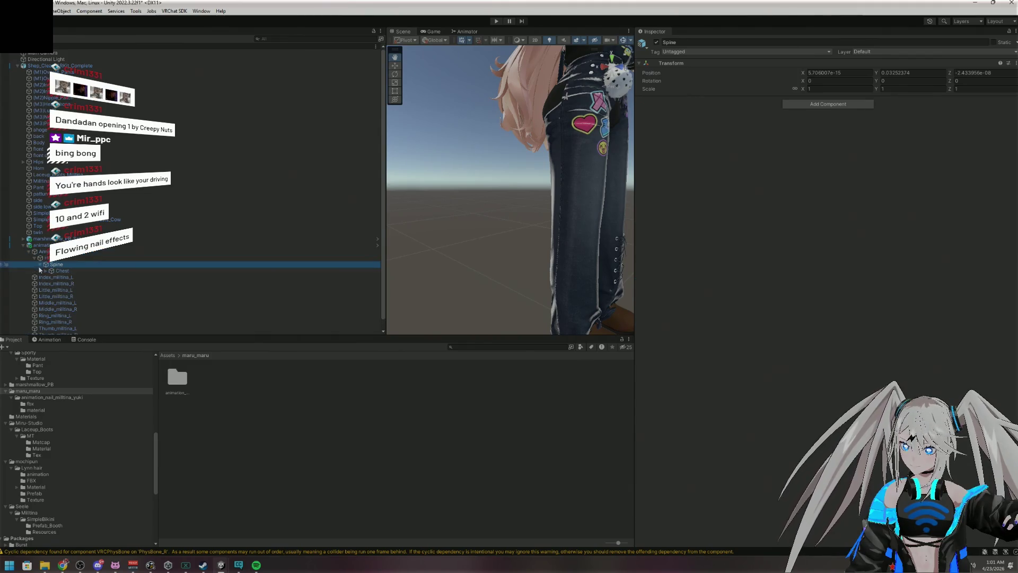
pyautogui.click(40, 264)
pyautogui.click(43, 269)
pyautogui.click(45, 270)
pyautogui.click(51, 278)
pyautogui.click(57, 284)
pyautogui.click(62, 290)
pyautogui.click(68, 296)
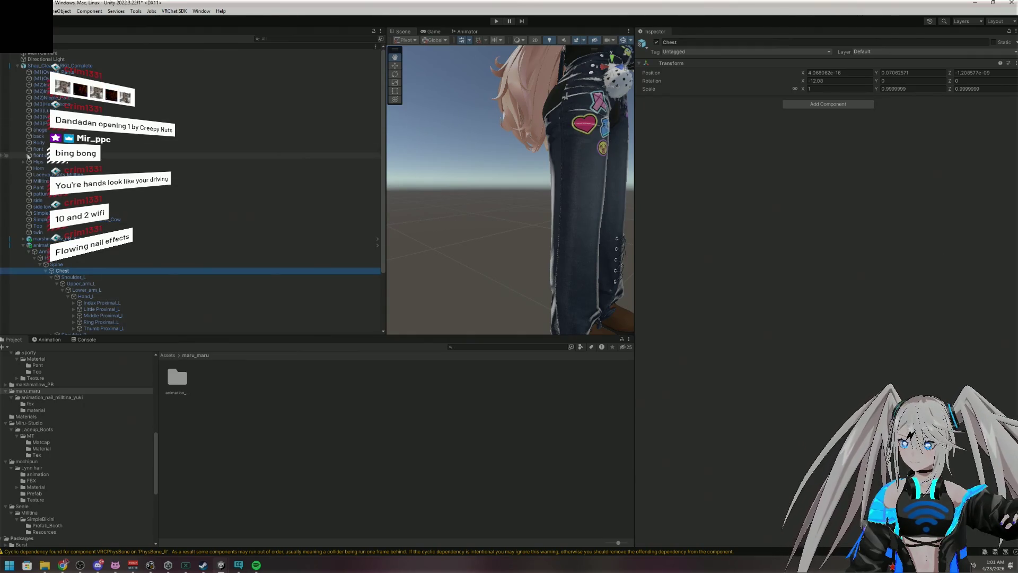
# Expand the avatar's own bones down to Hand_L's fingers, then reselect the prefab Armature
pyautogui.click(23, 161)
pyautogui.scroll(-5, 80, 159)
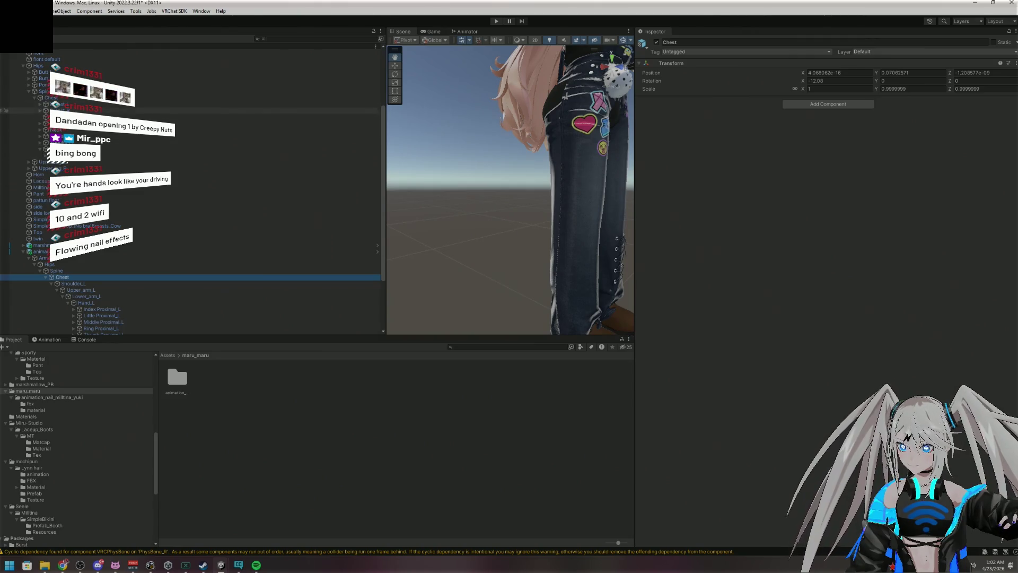
pyautogui.click(40, 149)
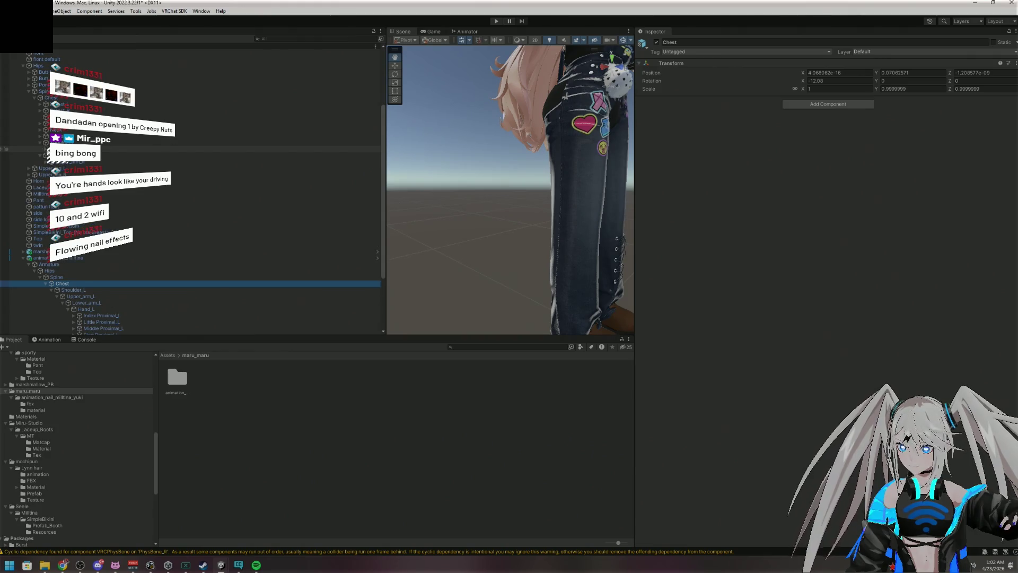
pyautogui.click(51, 161)
pyautogui.click(56, 168)
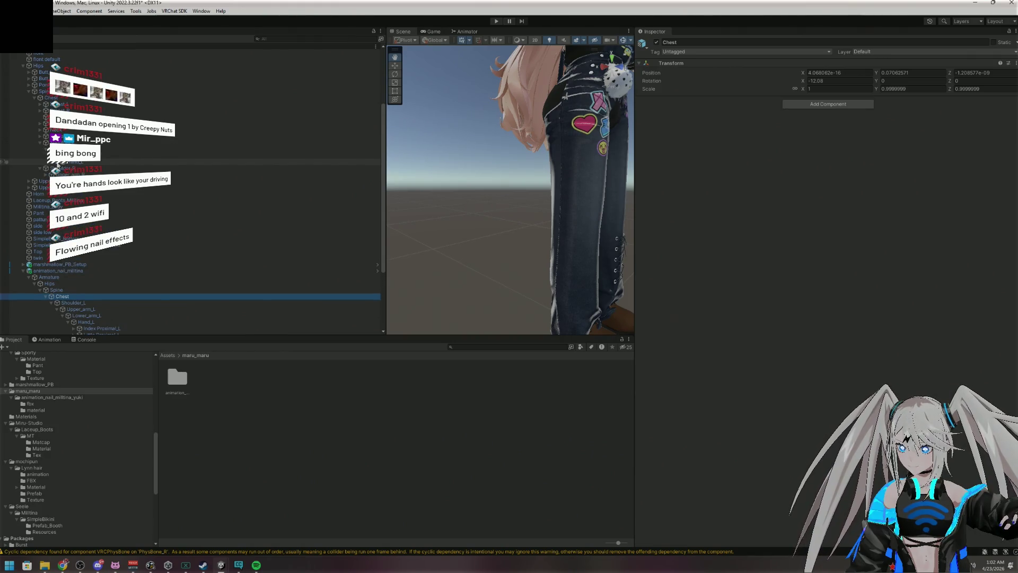
pyautogui.click(57, 164)
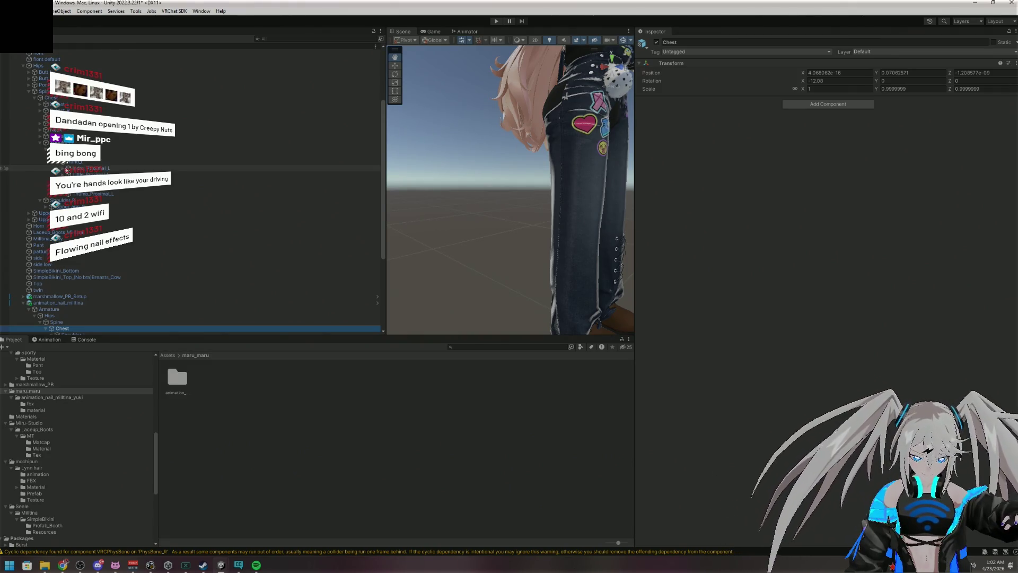
pyautogui.scroll(-5, 122, 264)
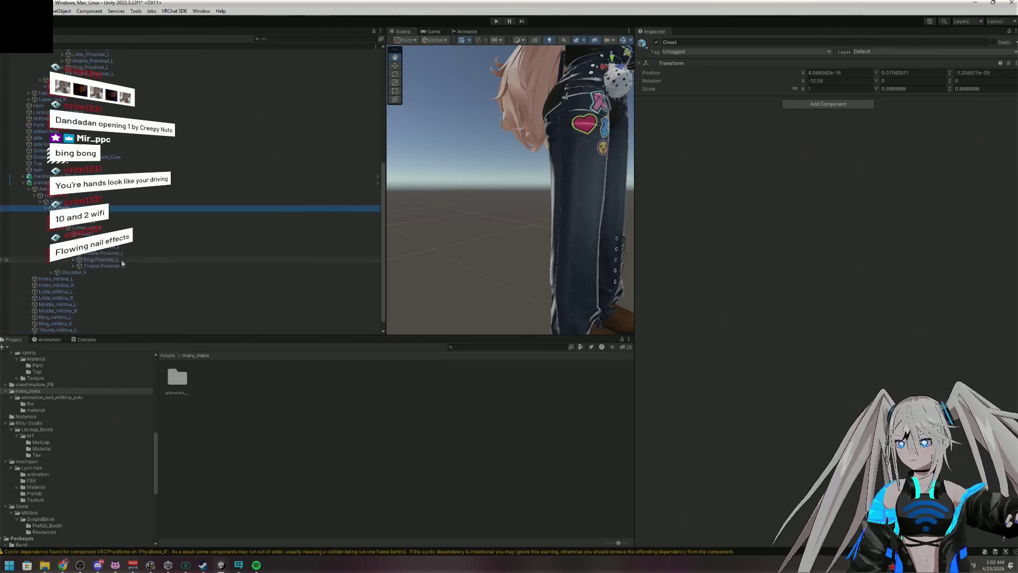
pyautogui.click(66, 190)
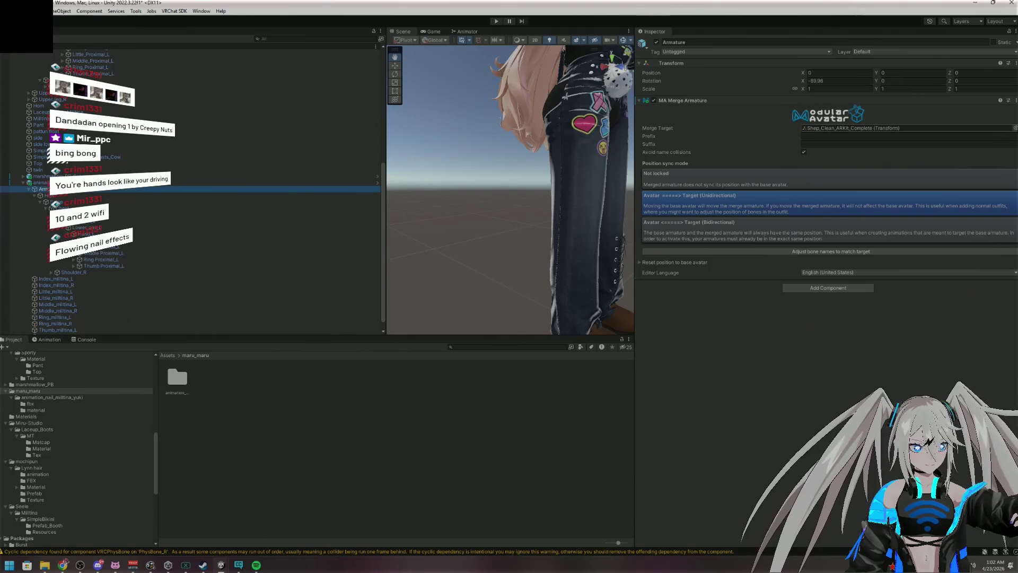
# Drag the avatar's Hips bone into the nail Armature's Merge Target, then select GestureManager
pyautogui.click(1014, 128)
pyautogui.scroll(-2, 440, 241)
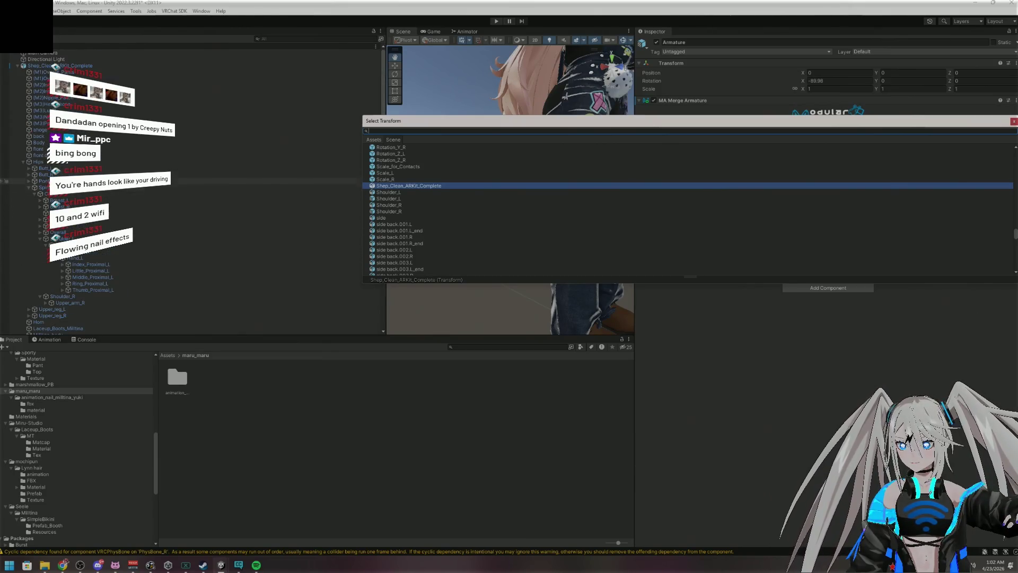
pyautogui.press('Return')
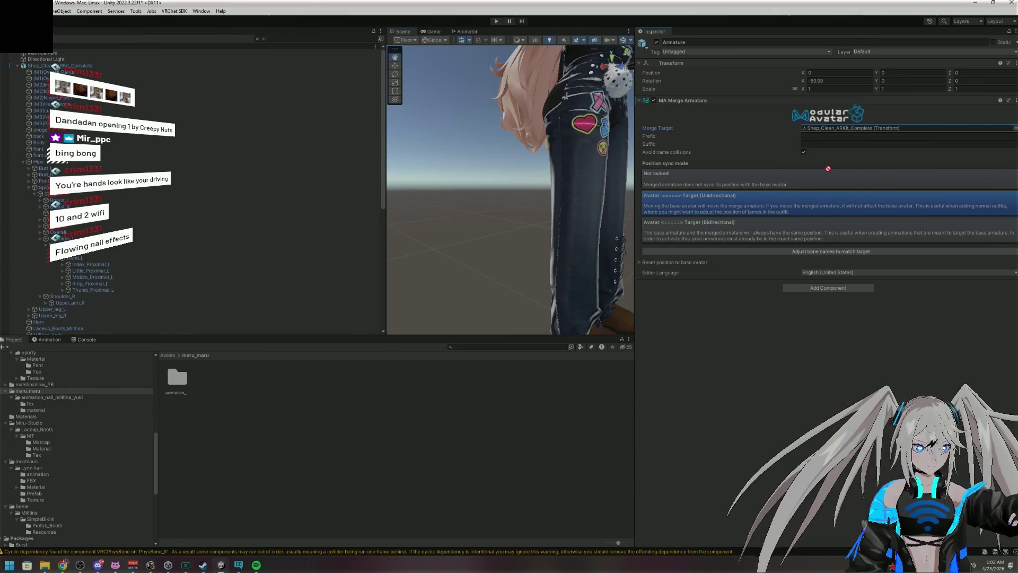
pyautogui.moveTo(834, 130); pyautogui.dragTo(834, 129)
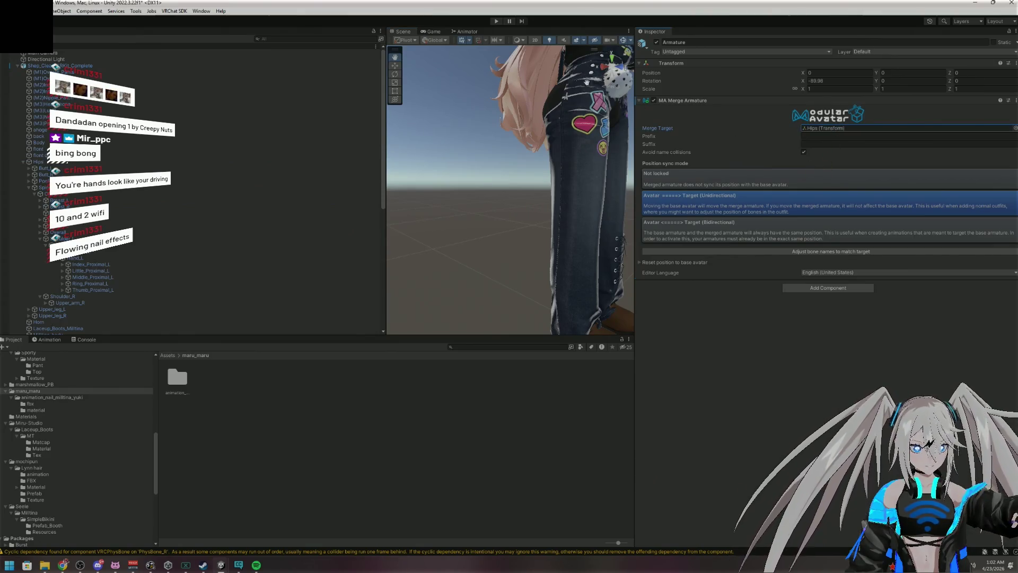
pyautogui.scroll(-10, 85, 291)
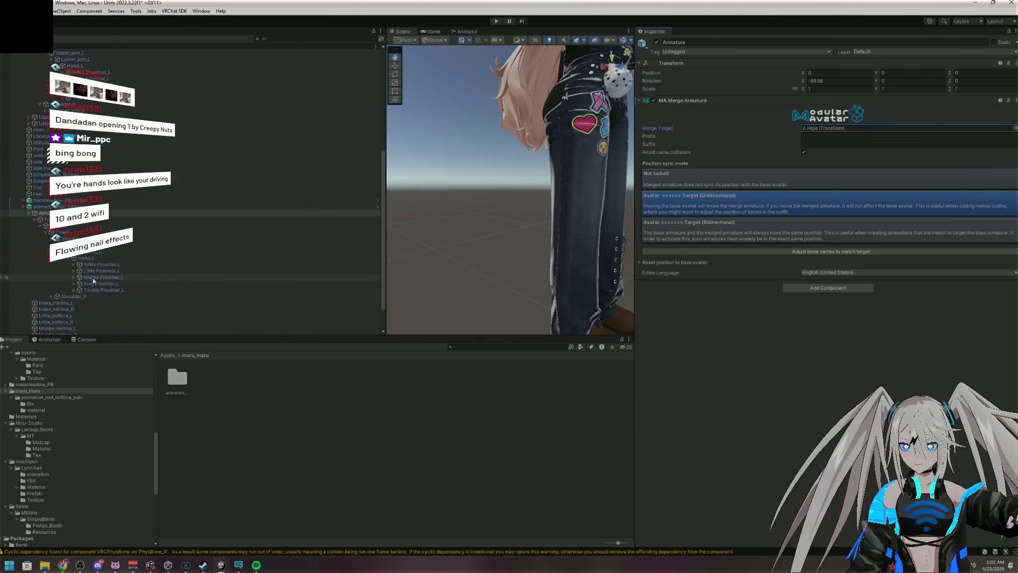
pyautogui.click(42, 331)
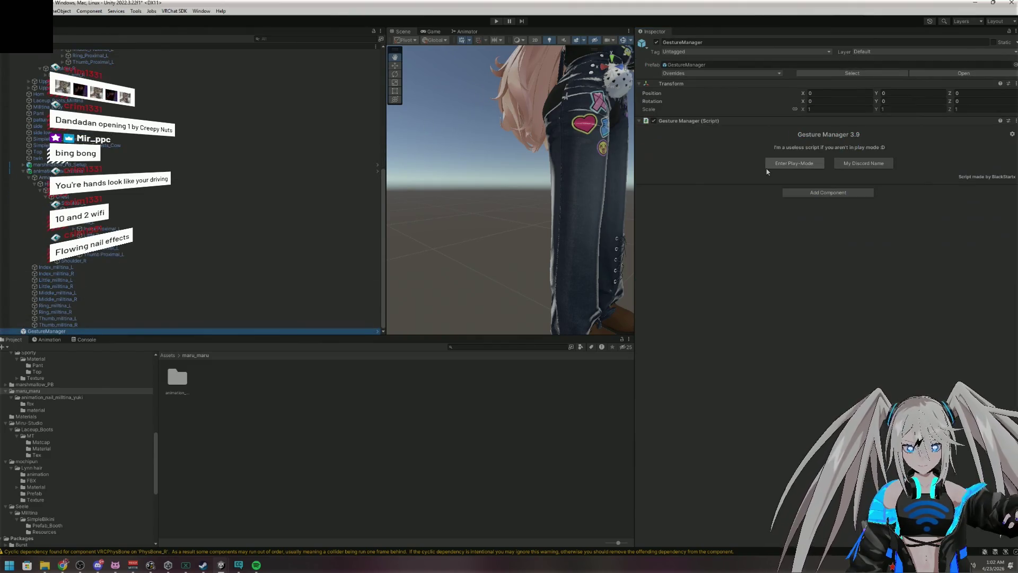
# Test the merged nails in Play mode, orbiting around the avatar, then stop Play mode
pyautogui.hotkey('ctrl', 'p')
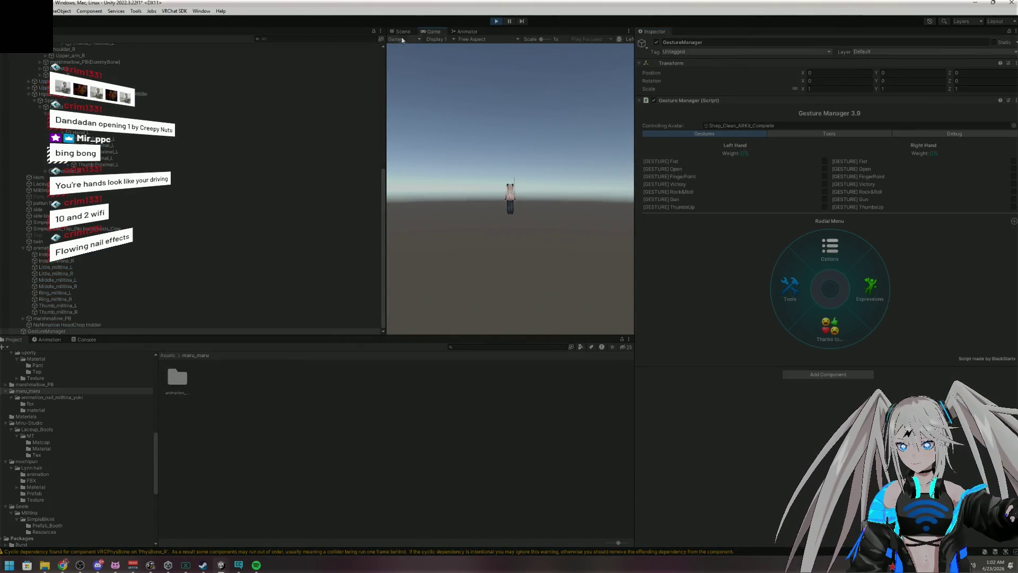
pyautogui.click(401, 33)
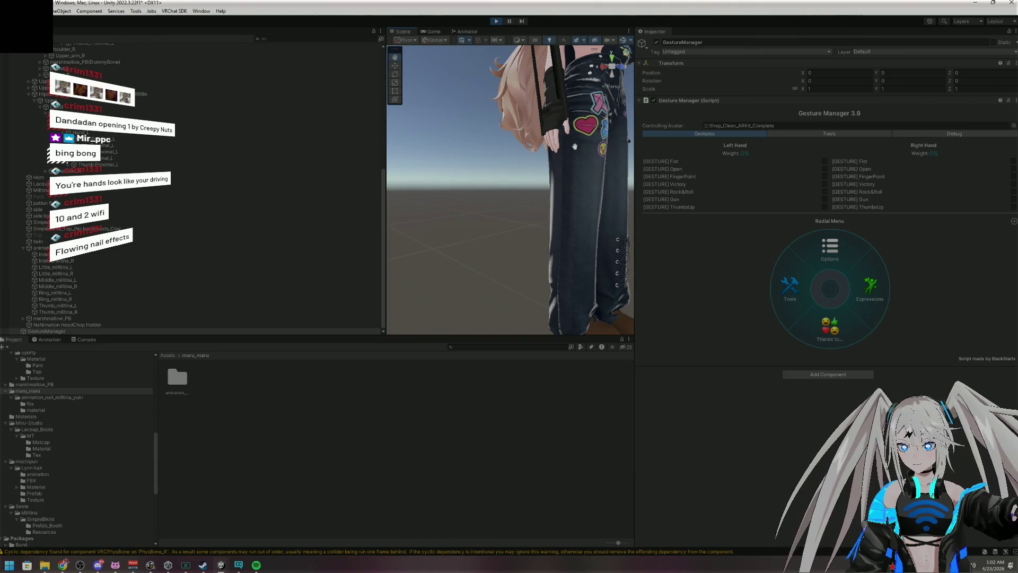
pyautogui.moveTo(574, 145)
pyautogui.mouseDown()
pyautogui.moveTo(652, 330)
pyautogui.moveTo(646, 354)
pyautogui.moveTo(567, 346)
pyautogui.moveTo(540, 307)
pyautogui.mouseUp()
pyautogui.moveTo(625, 258)
pyautogui.mouseDown()
pyautogui.moveTo(401, 272)
pyautogui.moveTo(525, 269)
pyautogui.mouseUp()
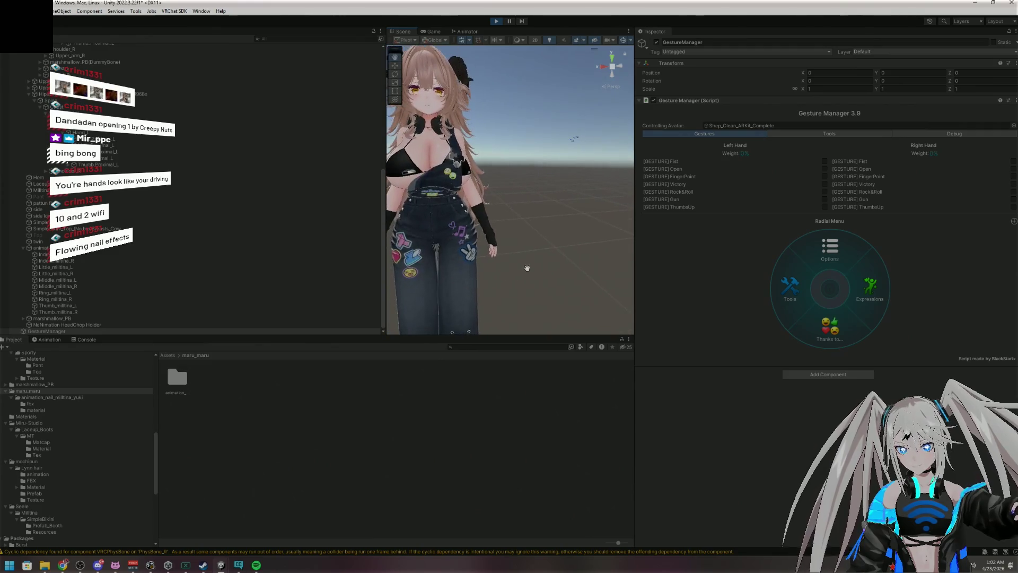
pyautogui.click(497, 23)
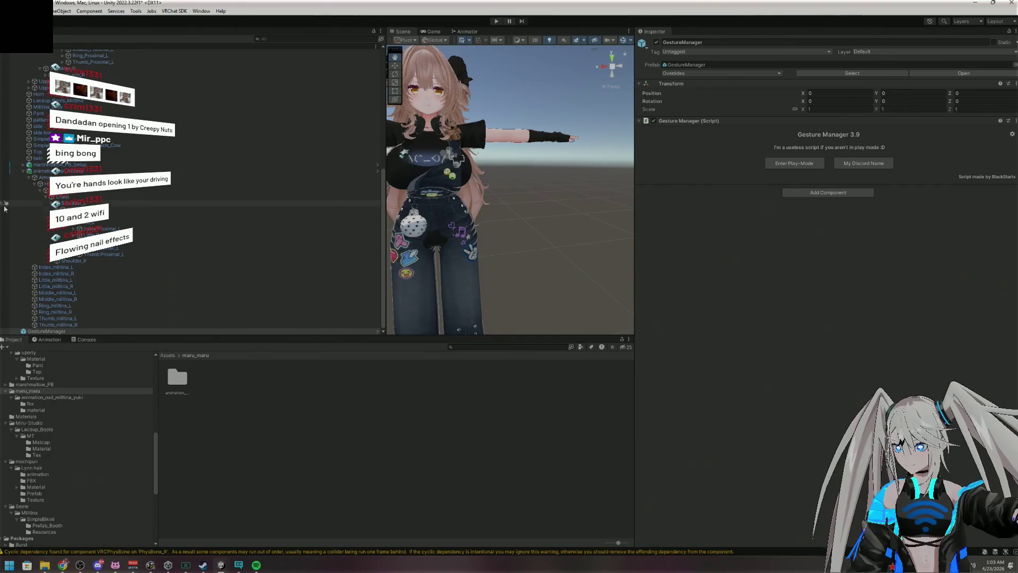
pyautogui.click(23, 171)
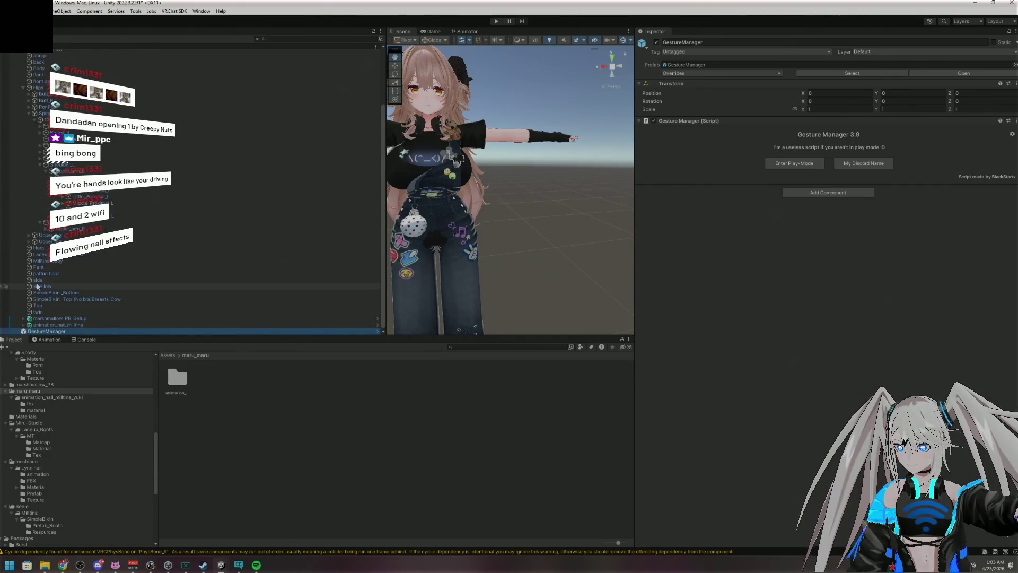
# Inspect the animation_nail_milltina and marshmallow_PB_Setup objects' settings
pyautogui.click(82, 326)
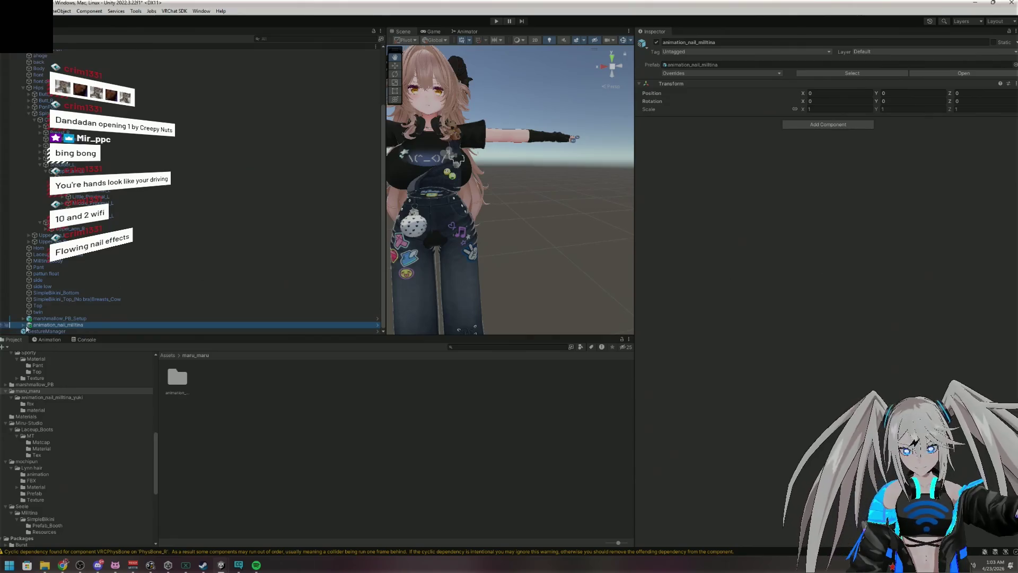
pyautogui.click(57, 319)
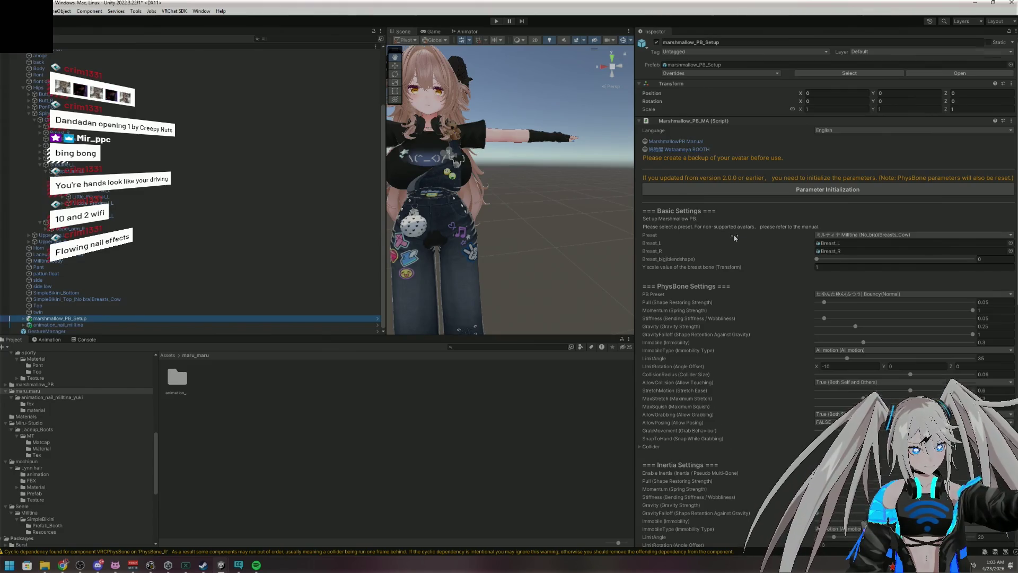
pyautogui.scroll(-5, 733, 234)
pyautogui.scroll(-5, 732, 234)
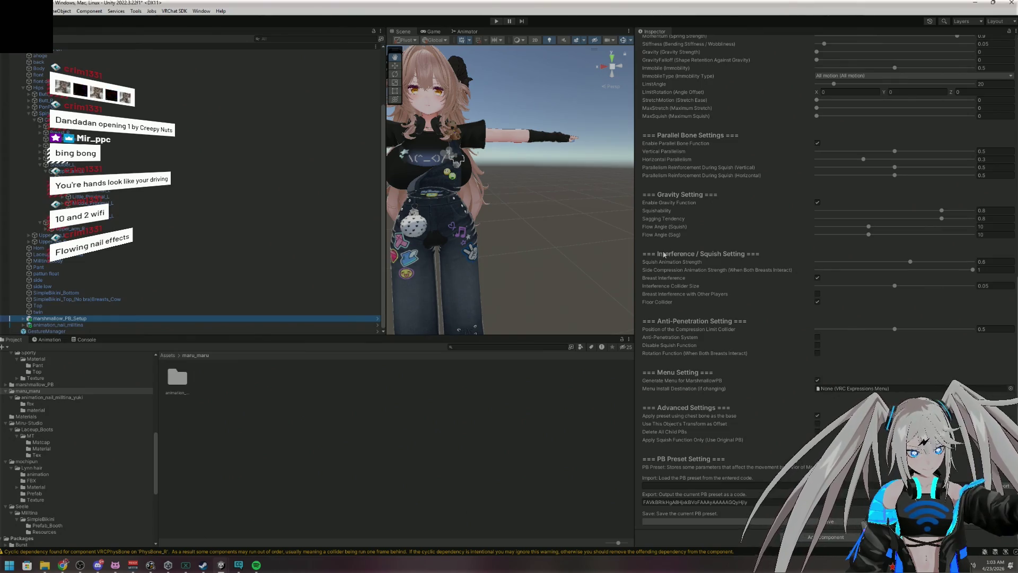
pyautogui.scroll(10, 678, 347)
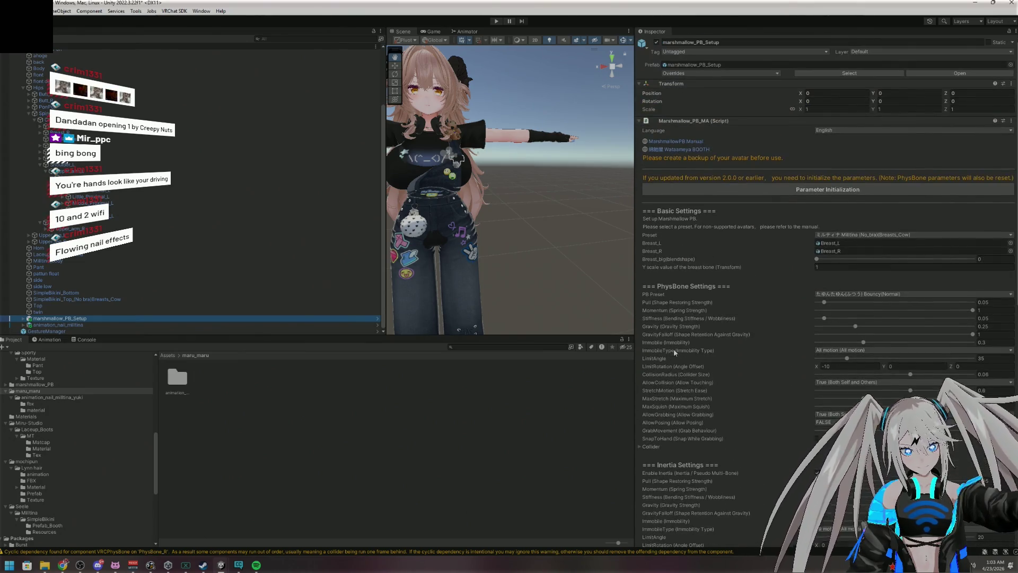
# Expand the animation_nail_milltina bone hierarchy and select the Chest bone to view its transform
pyautogui.click(22, 324)
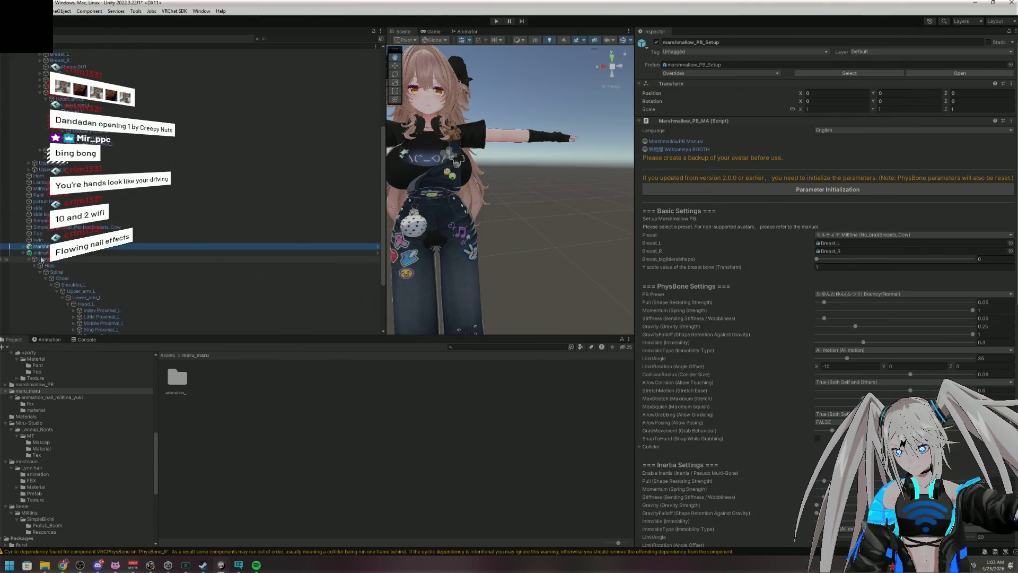
pyautogui.click(68, 303)
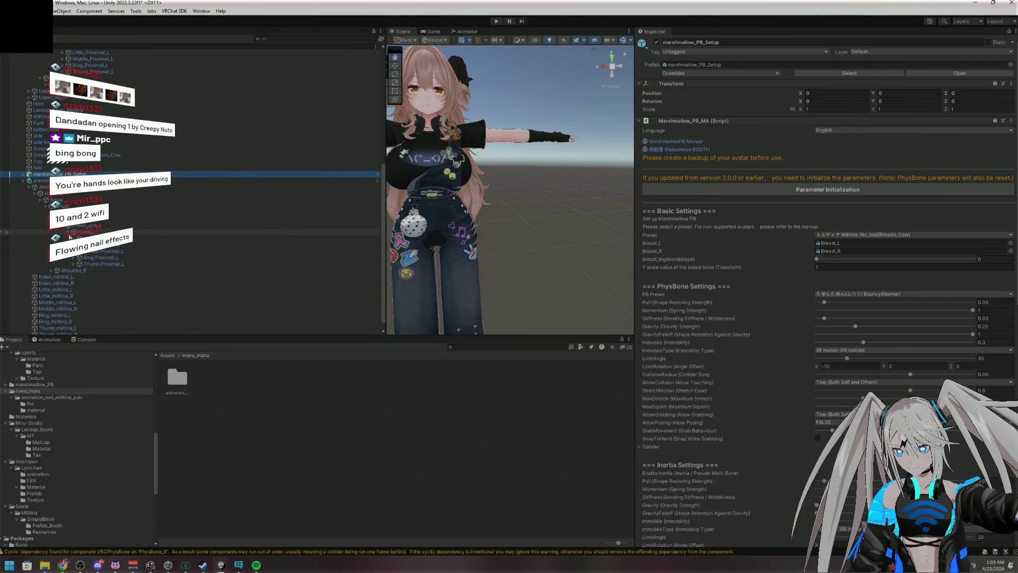
pyautogui.scroll(-3, 64, 238)
pyautogui.click(52, 247)
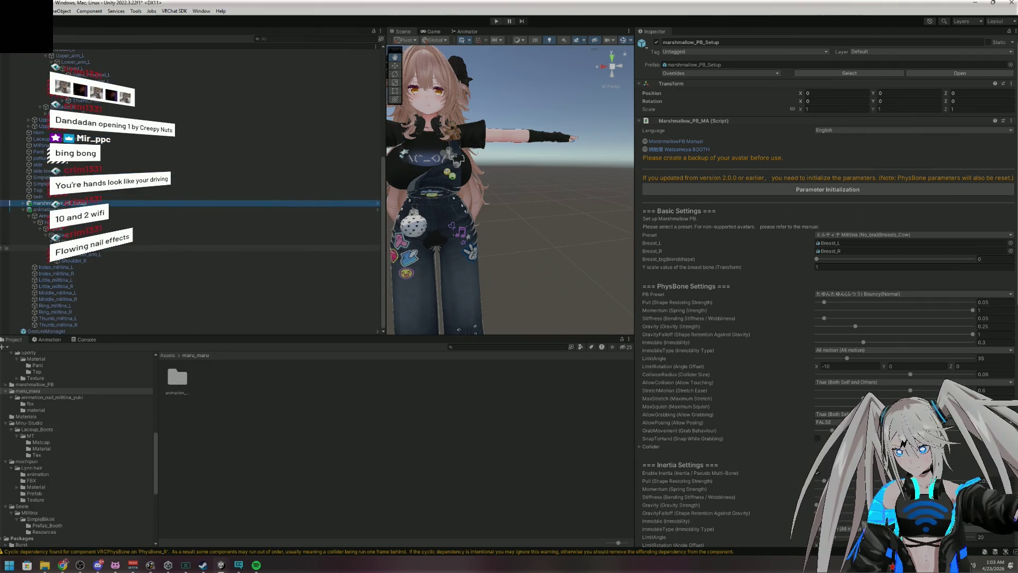
pyautogui.click(45, 252)
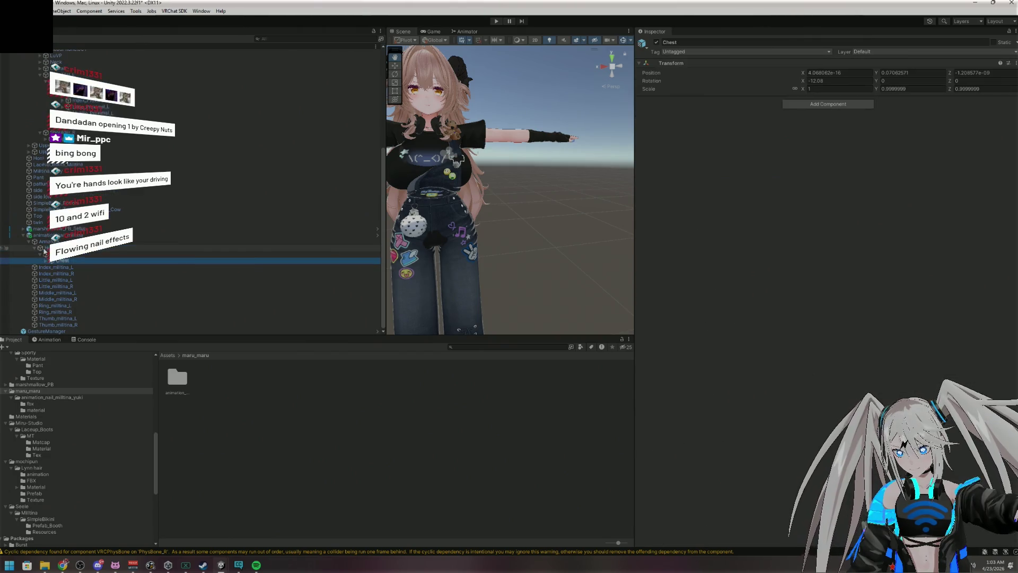
# Show the nail Armature's MA Merge Armature settings, then bring the BOOTH product page beside Unity
pyautogui.click(34, 247)
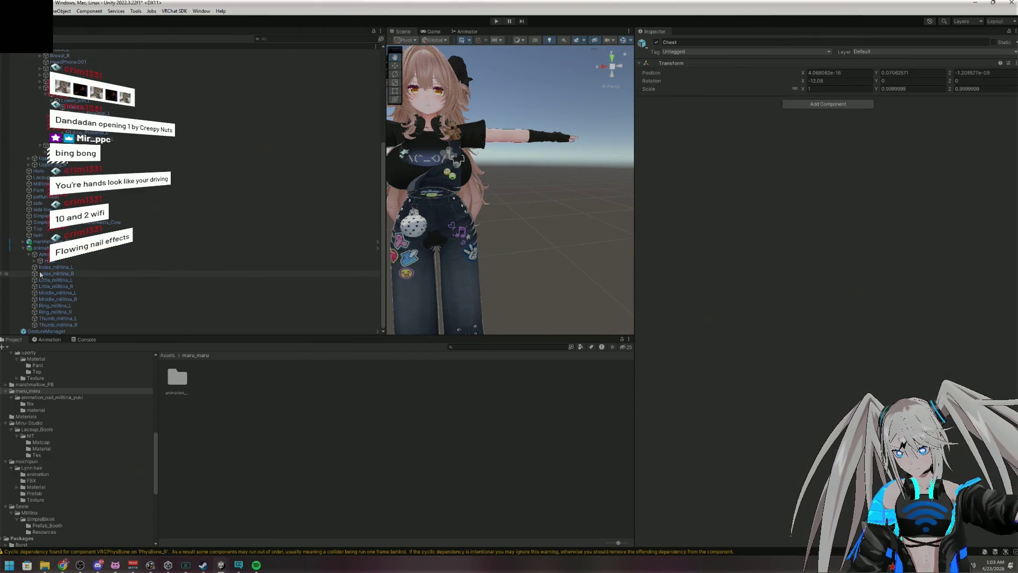
pyautogui.click(29, 254)
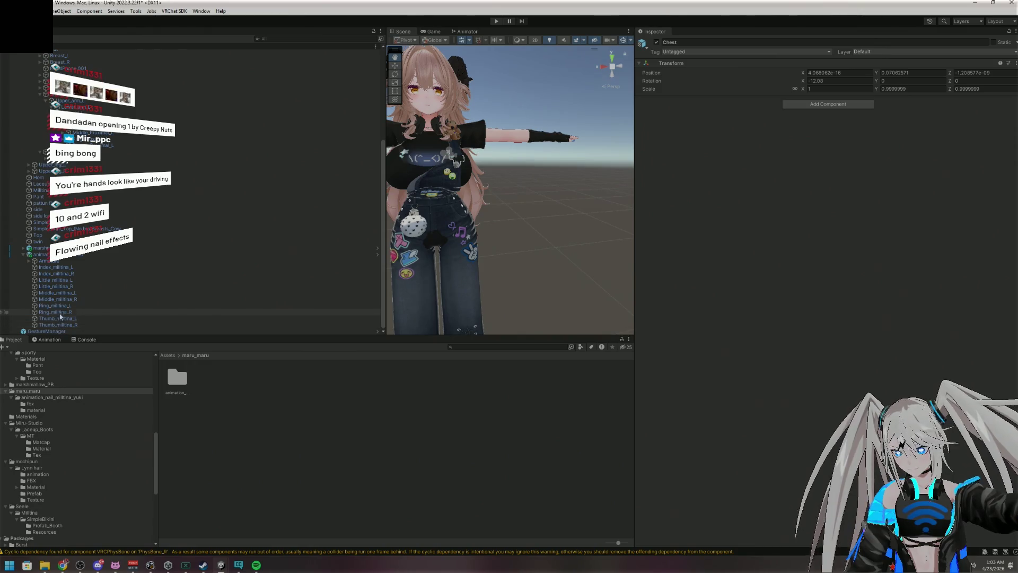
pyautogui.click(62, 274)
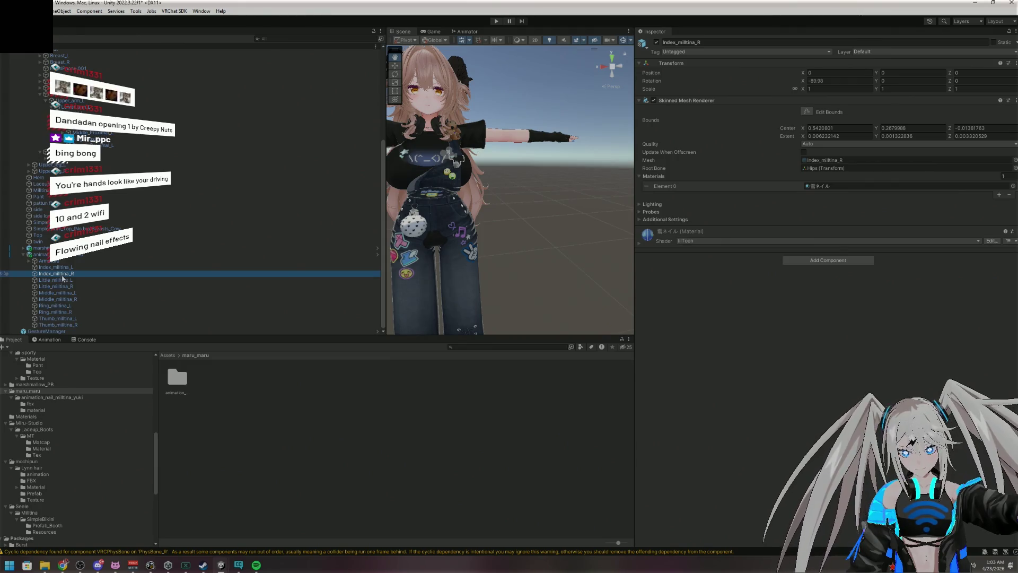
pyautogui.click(49, 260)
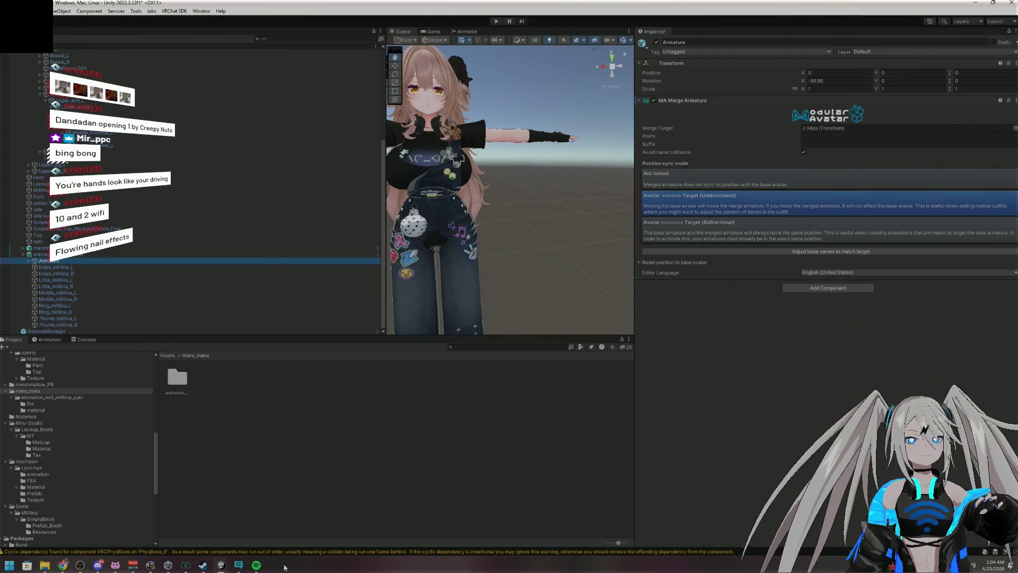
pyautogui.moveTo(62, 564)
pyautogui.click(87, 522)
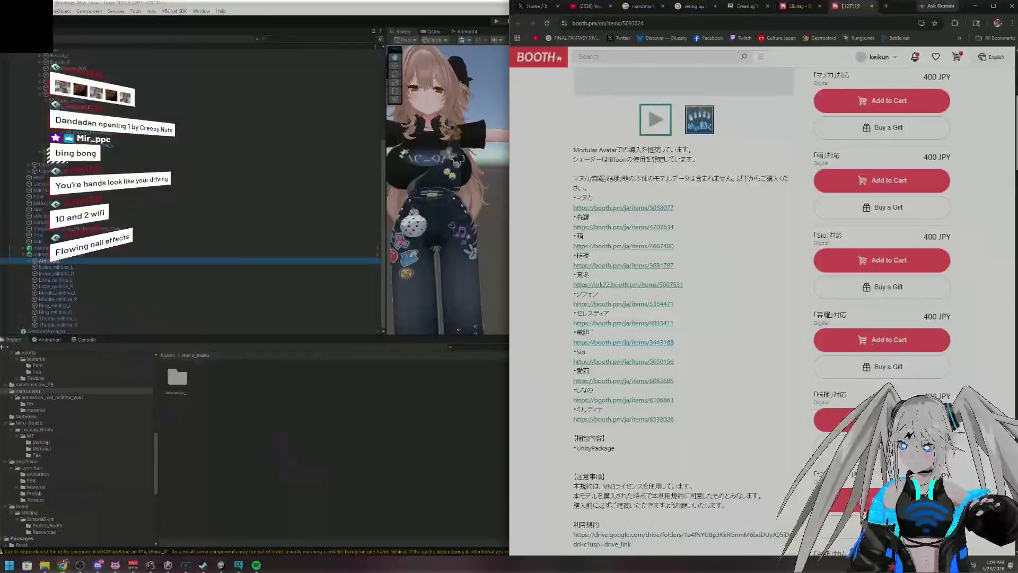
# Translate the BOOTH Animated nails "Snow" page into English
pyautogui.rightClick(729, 382)
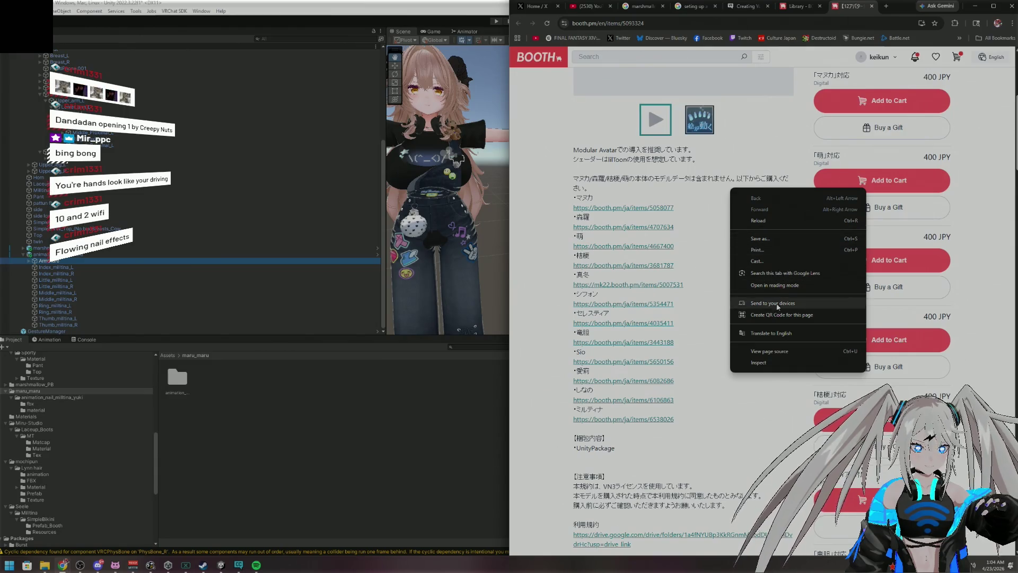
pyautogui.click(770, 333)
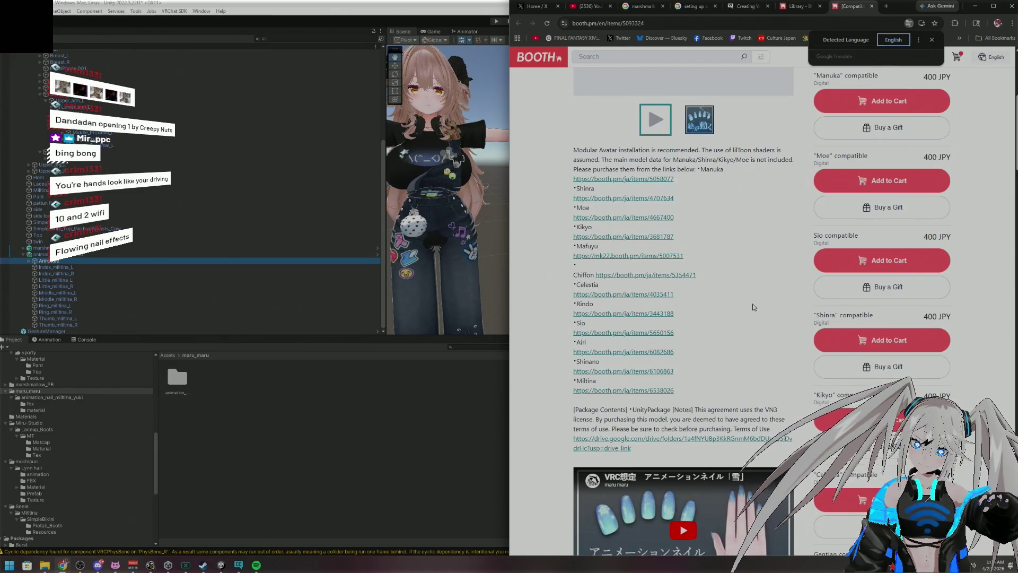
pyautogui.scroll(2, 753, 307)
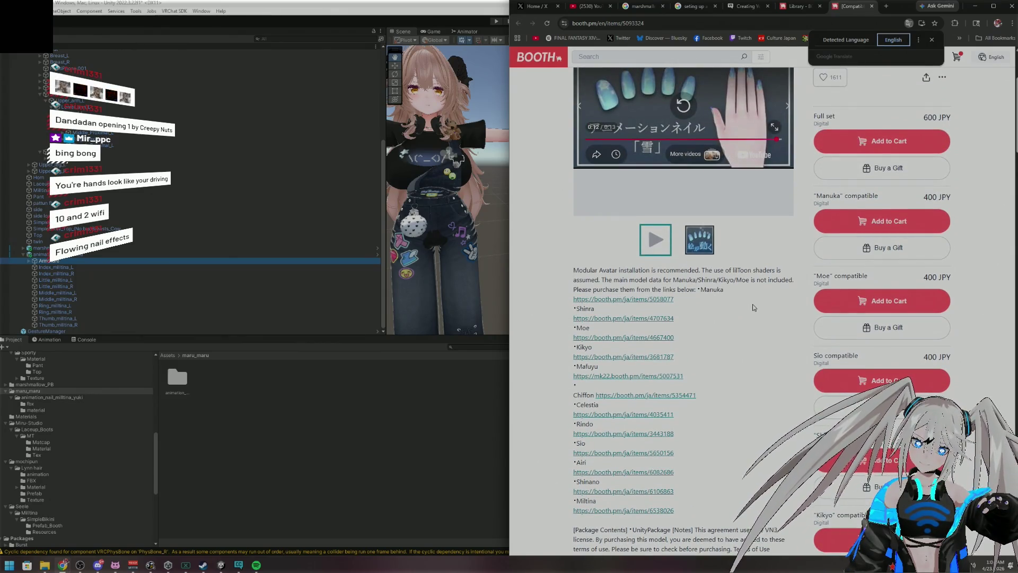
pyautogui.scroll(2, 754, 307)
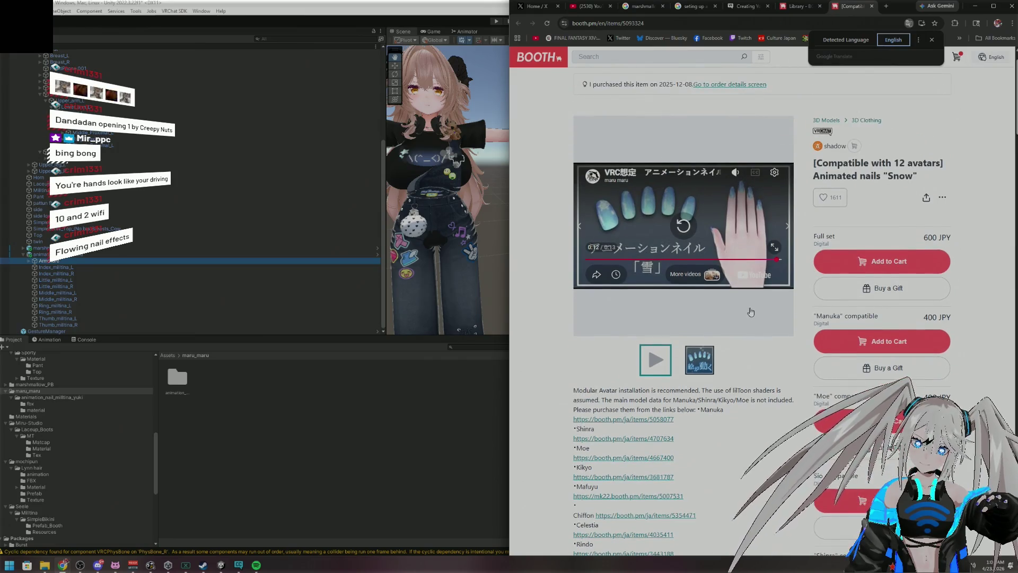
pyautogui.scroll(1, 750, 314)
# Read through the translated listing, then return to Unity and expand the nail Armature
pyautogui.scroll(-3, 748, 321)
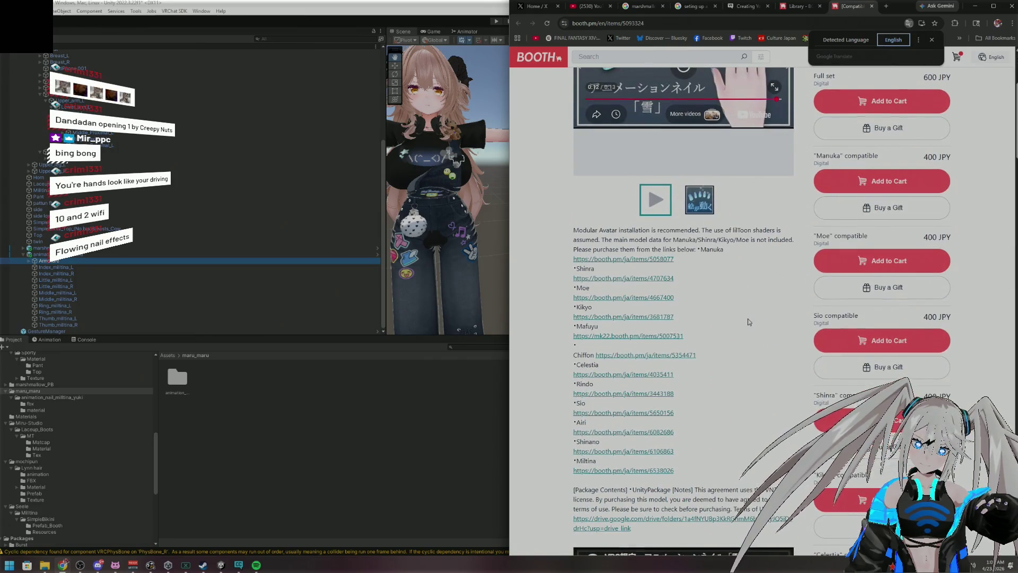
pyautogui.scroll(-2, 749, 322)
pyautogui.scroll(-2, 749, 322)
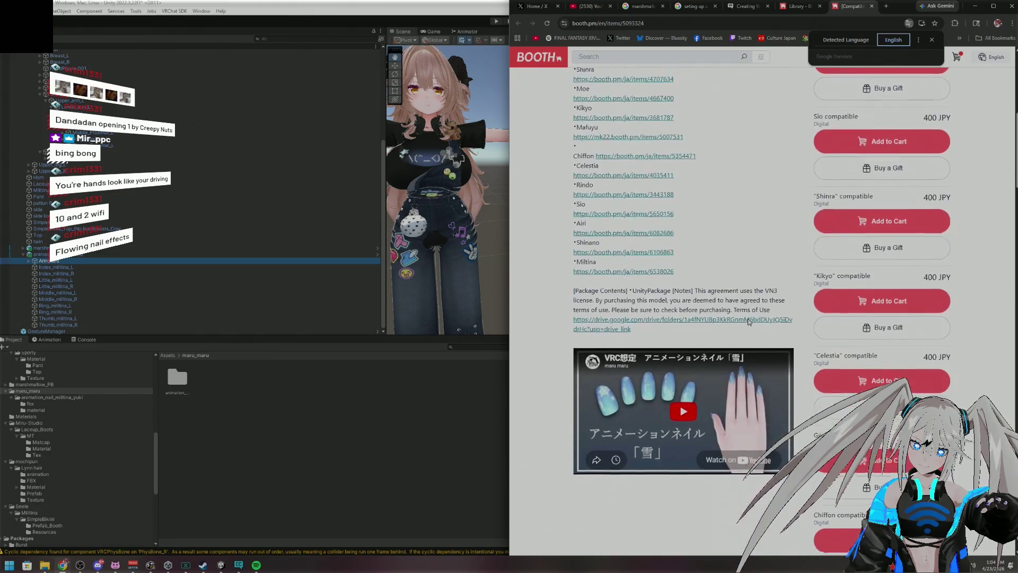
pyautogui.scroll(-4, 748, 323)
pyautogui.scroll(-4, 748, 325)
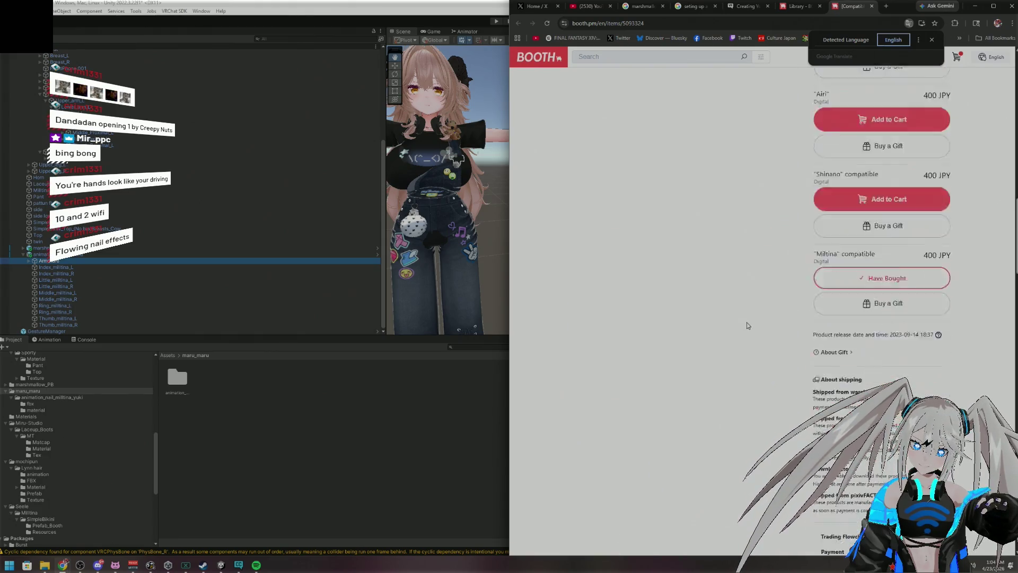
pyautogui.scroll(8, 747, 322)
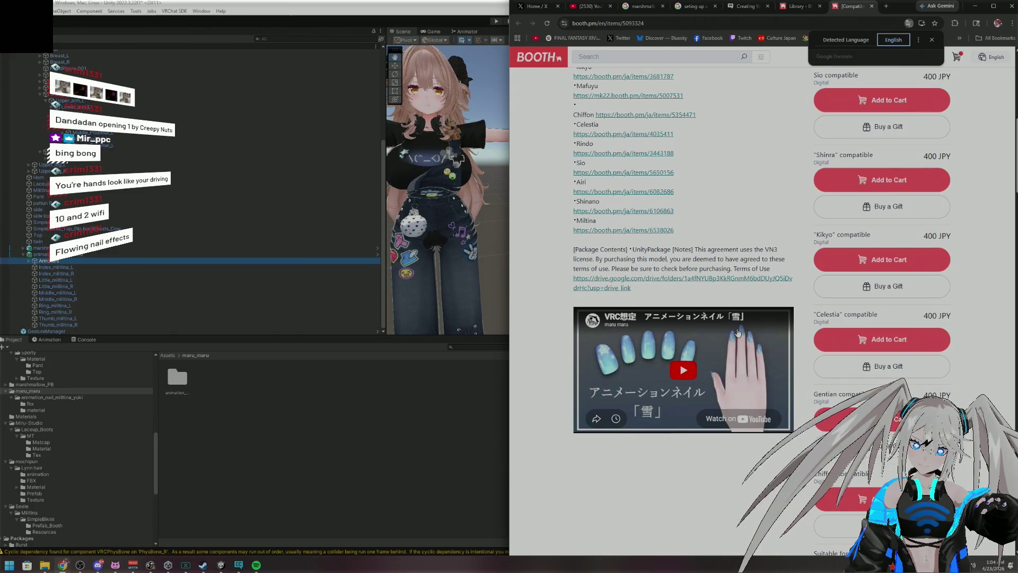
pyautogui.scroll(4, 734, 313)
pyautogui.scroll(3, 732, 311)
pyautogui.scroll(2, 734, 314)
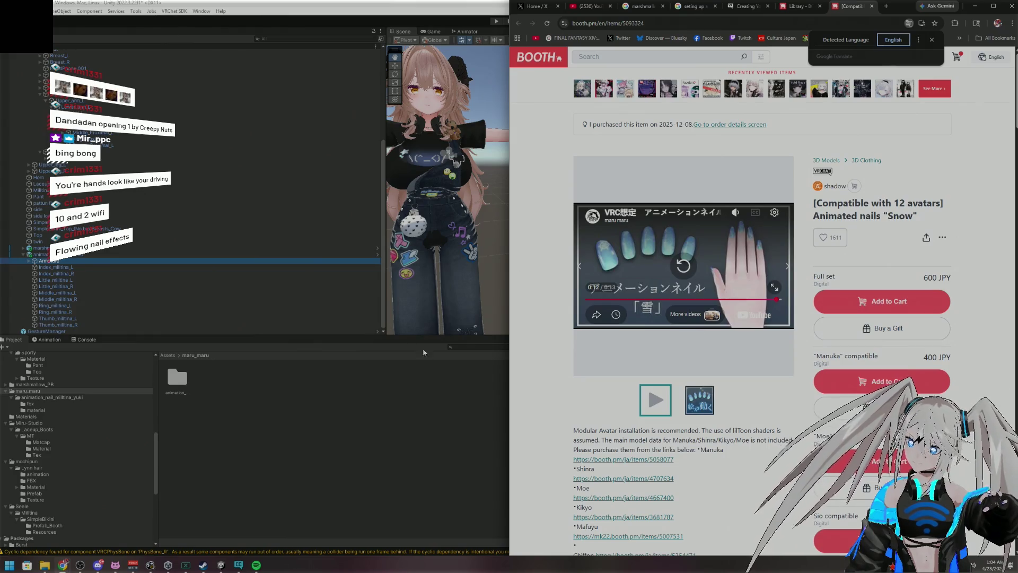
pyautogui.click(28, 260)
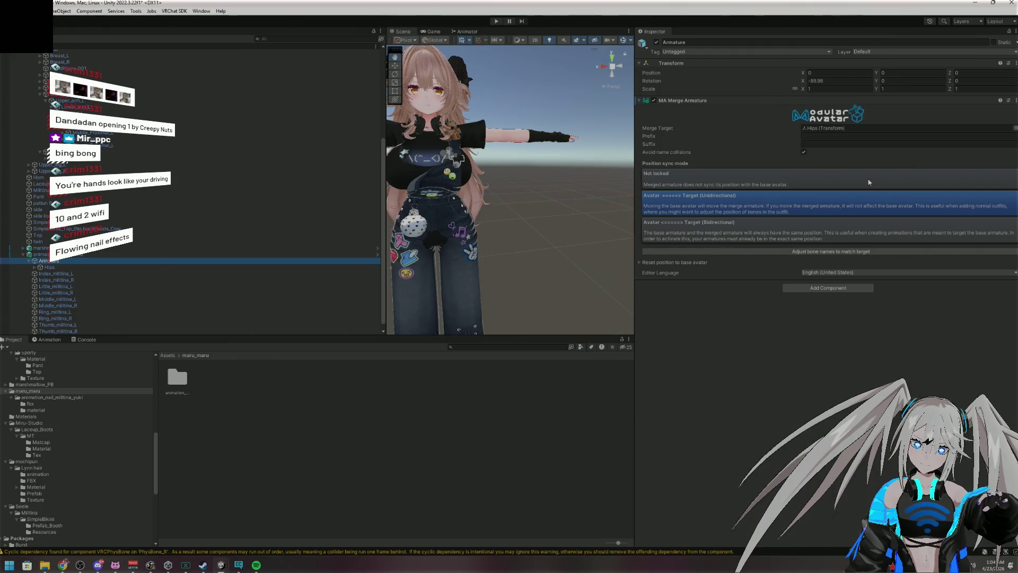
# Check and fold away the Merge Armature's 'Reset position to base avatar' options, then show the BOOTH page
pyautogui.click(640, 262)
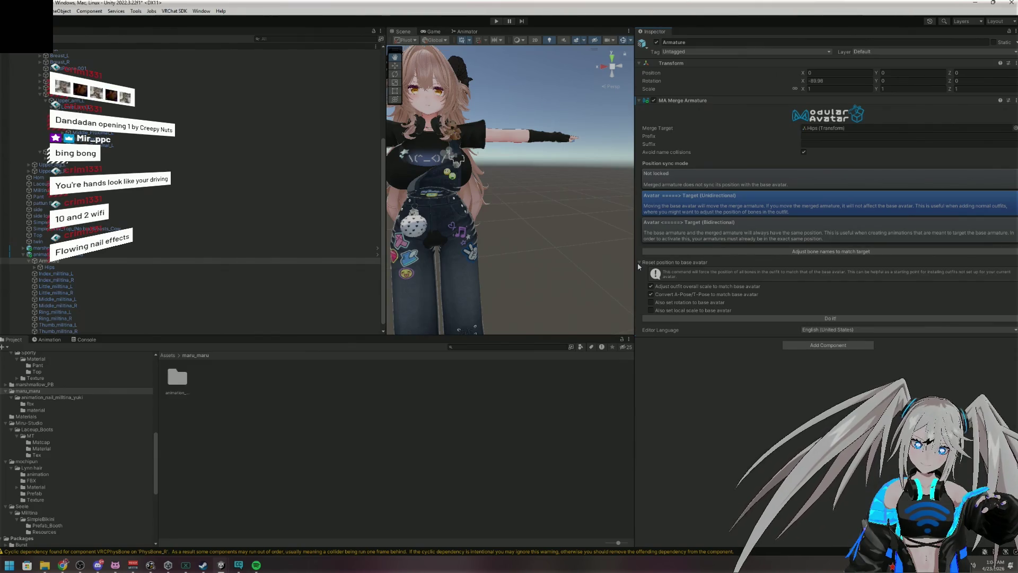
pyautogui.click(638, 262)
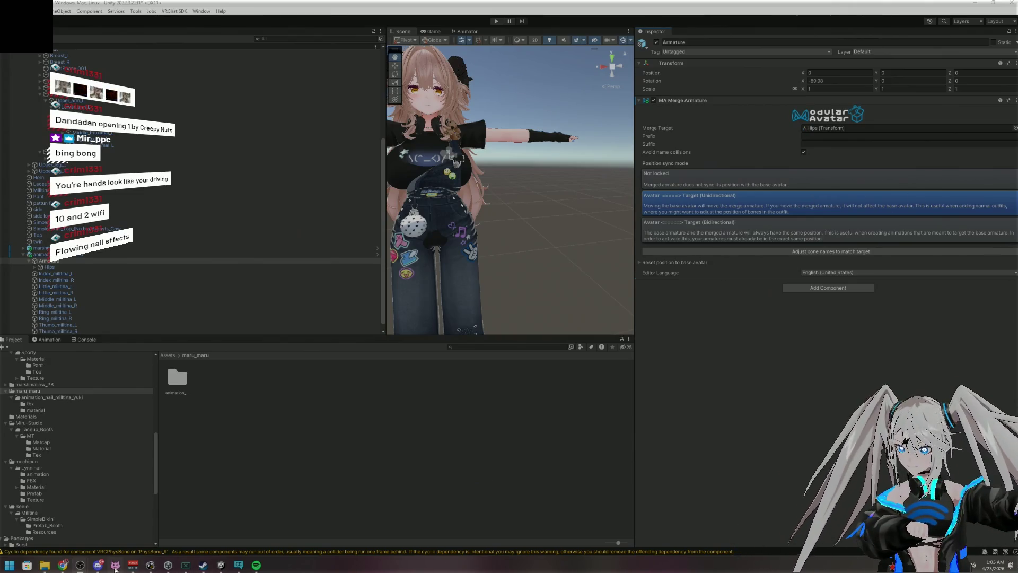
pyautogui.moveTo(62, 566)
pyautogui.click(81, 539)
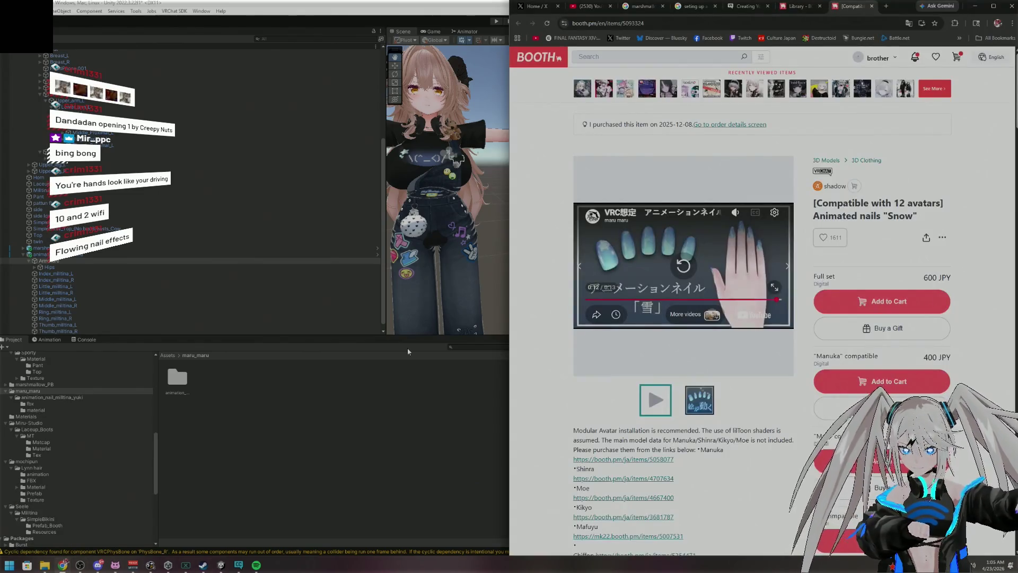
# Open a new Chrome tab and go to YouTube
pyautogui.click(886, 6)
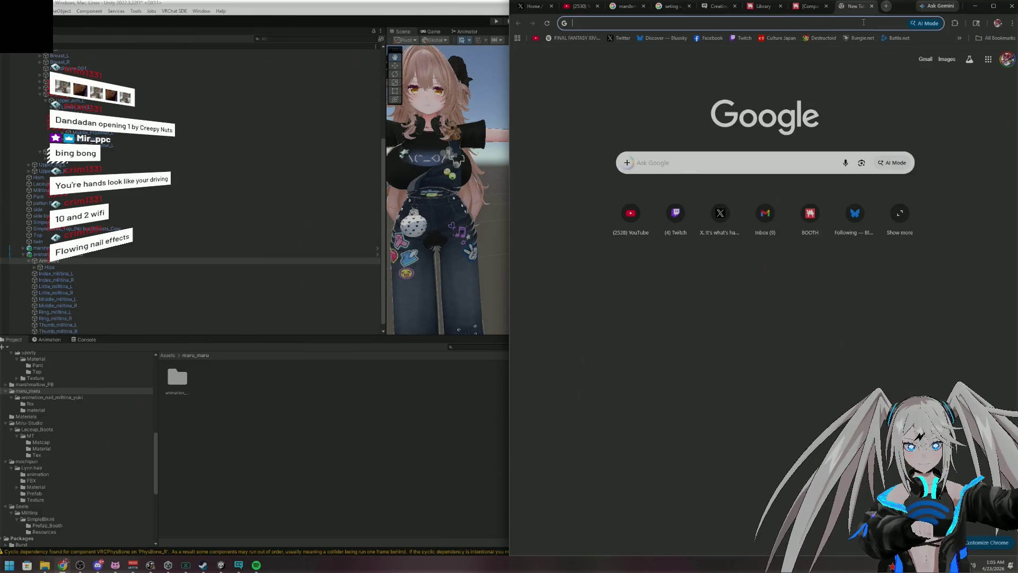
pyautogui.write('www.')
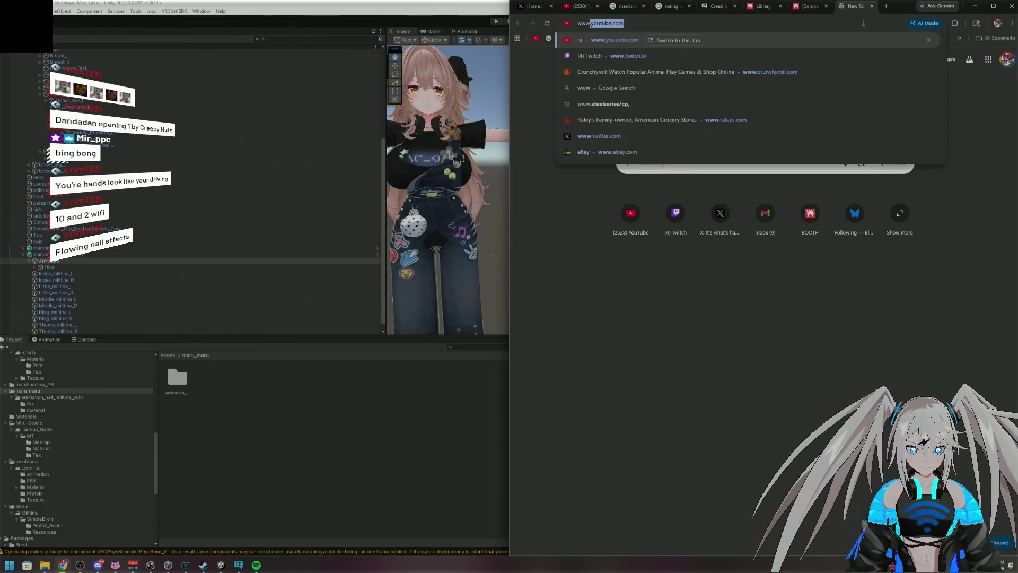
pyautogui.press('Return')
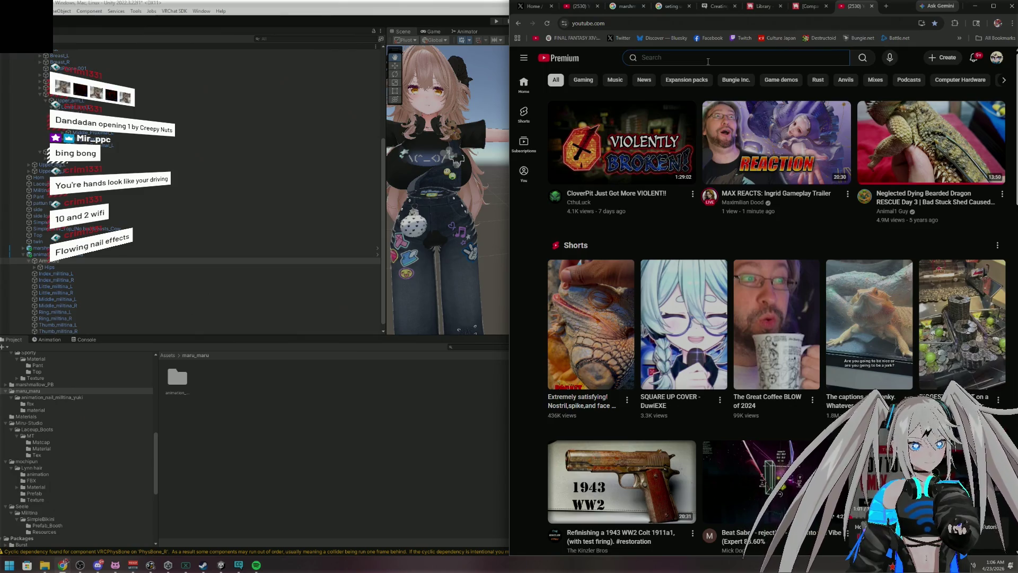
# Search YouTube for 'adding nails modular avatar'
pyautogui.click(708, 62)
pyautogui.write('adding nails mopdu')
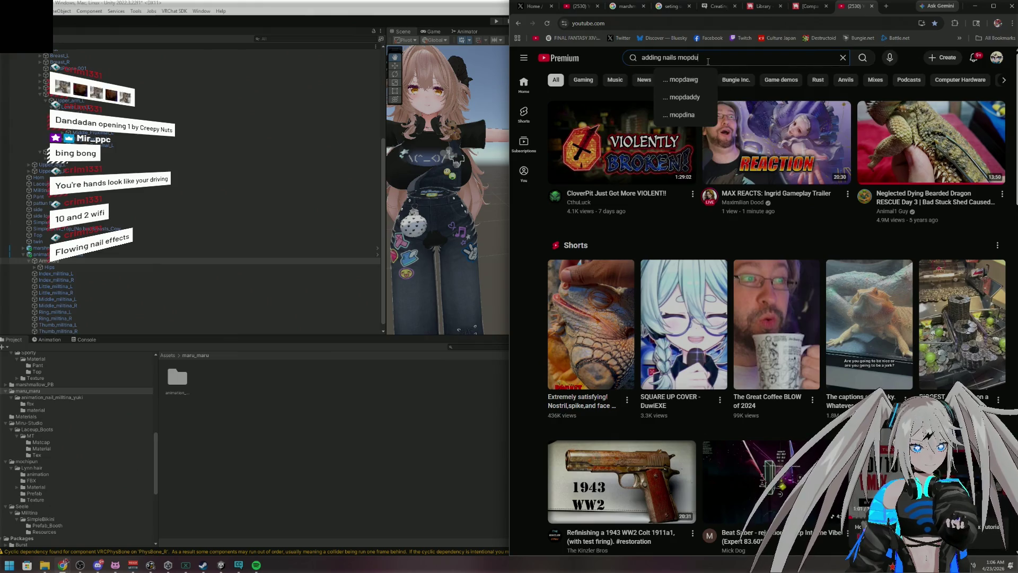
pyautogui.press('BackSpace')
pyautogui.press('BackSpace')
pyautogui.press('BackSpace')
pyautogui.write('dula')
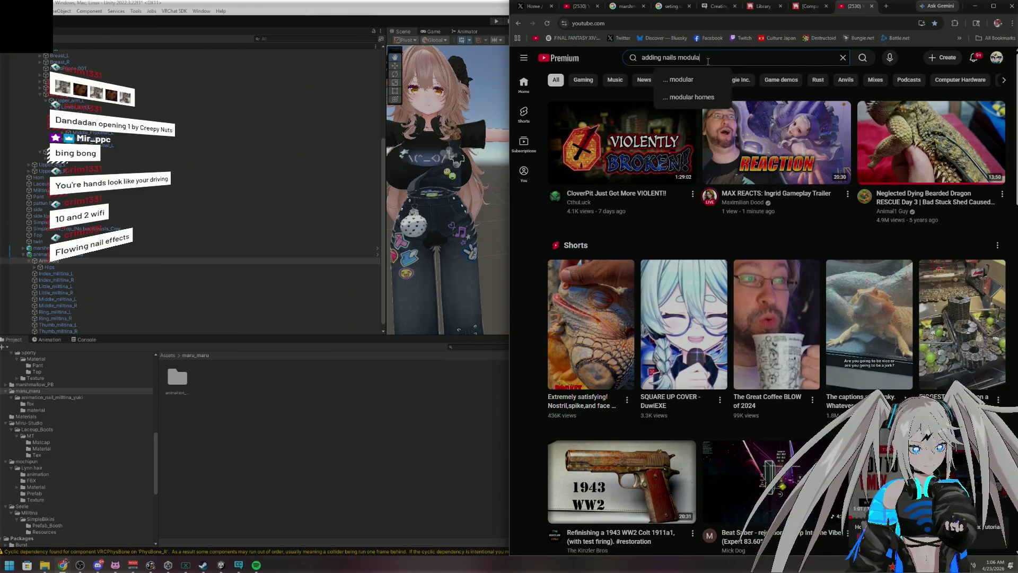
pyautogui.write('r avatar')
pyautogui.press('Return')
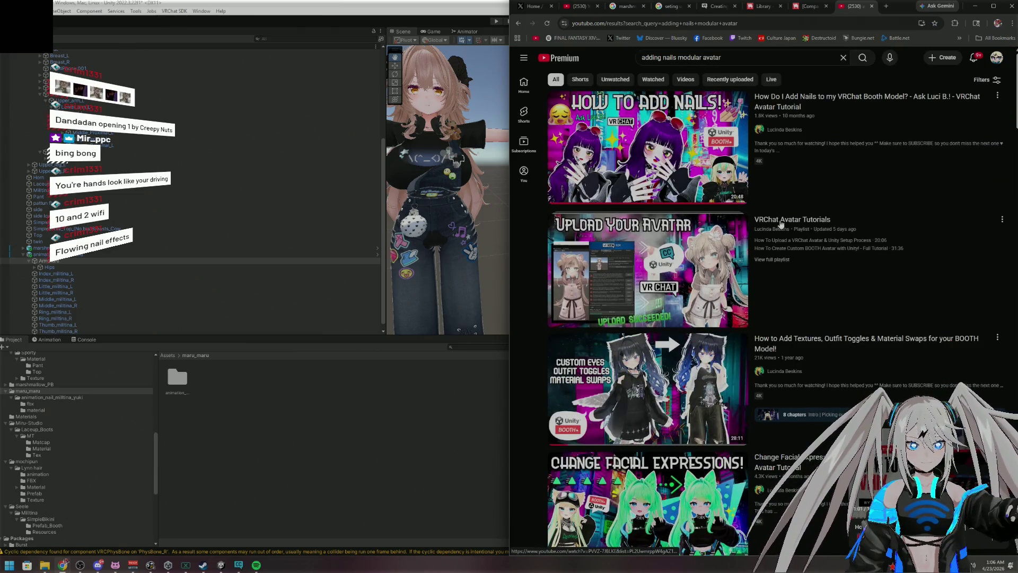
# Open the top nail-adding tutorial and skim through its BOOTH and Unity setup parts
pyautogui.moveTo(835, 189)
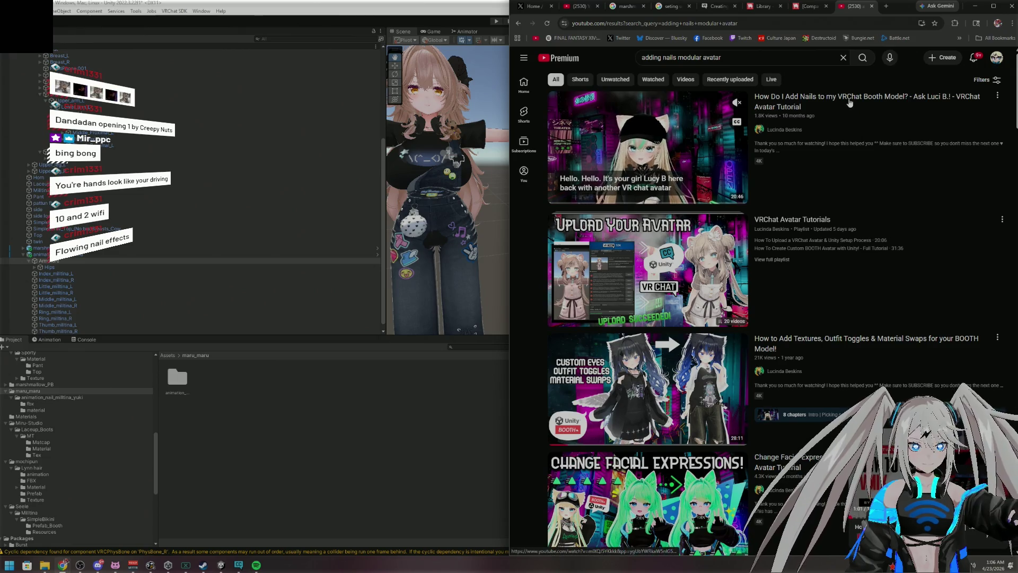
pyautogui.click(853, 111)
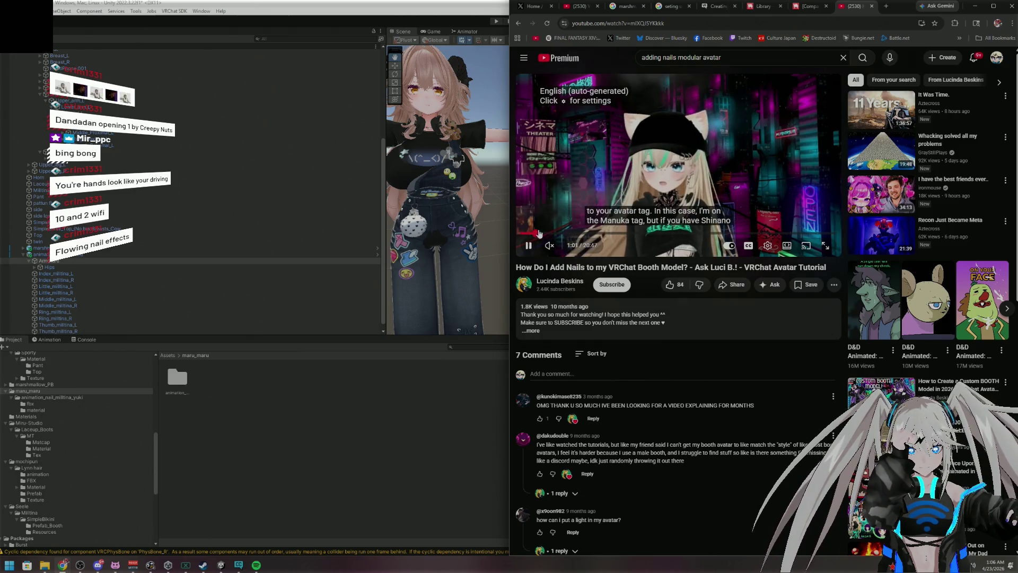
pyautogui.click(536, 233)
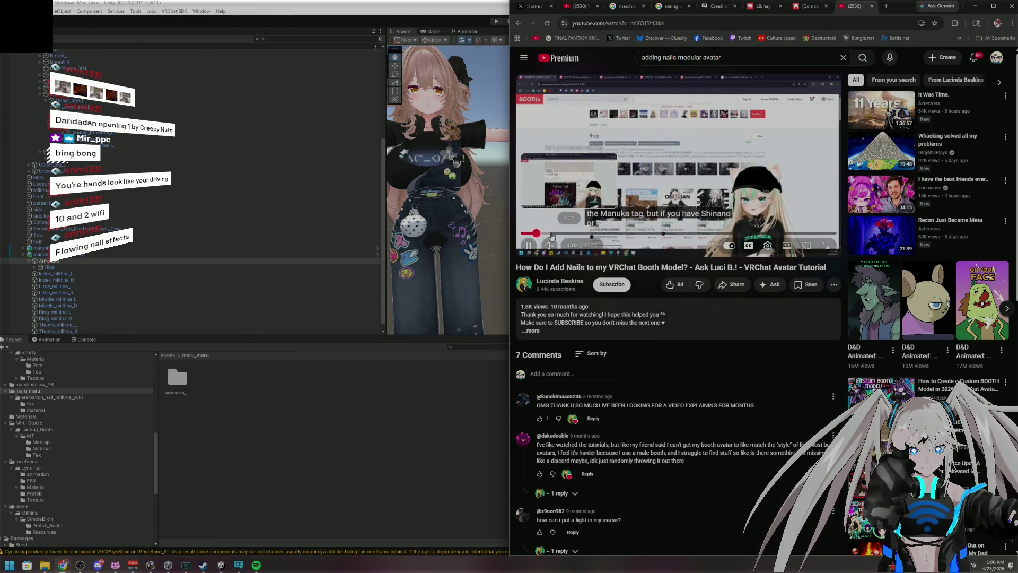
pyautogui.click(570, 234)
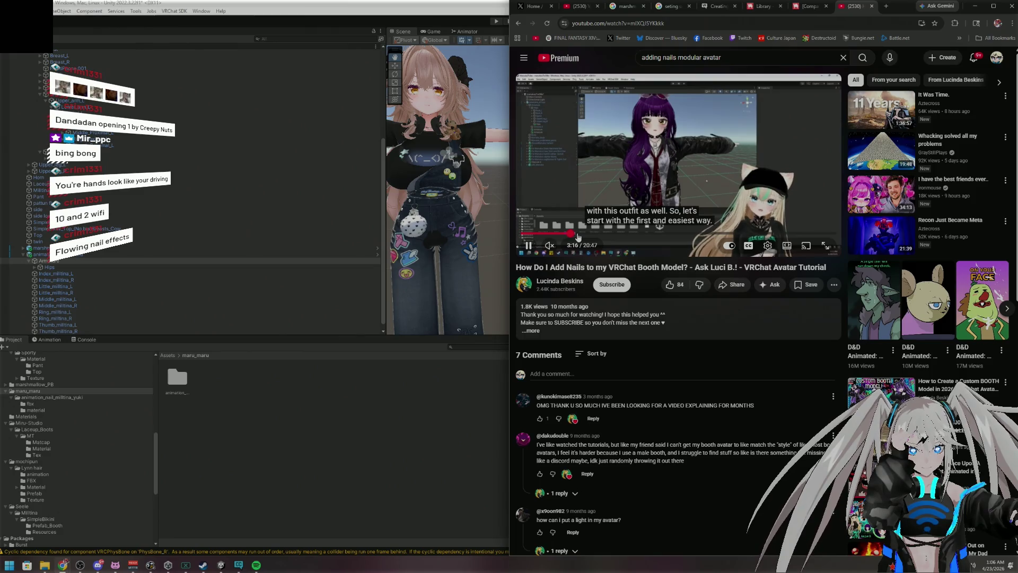
pyautogui.click(584, 233)
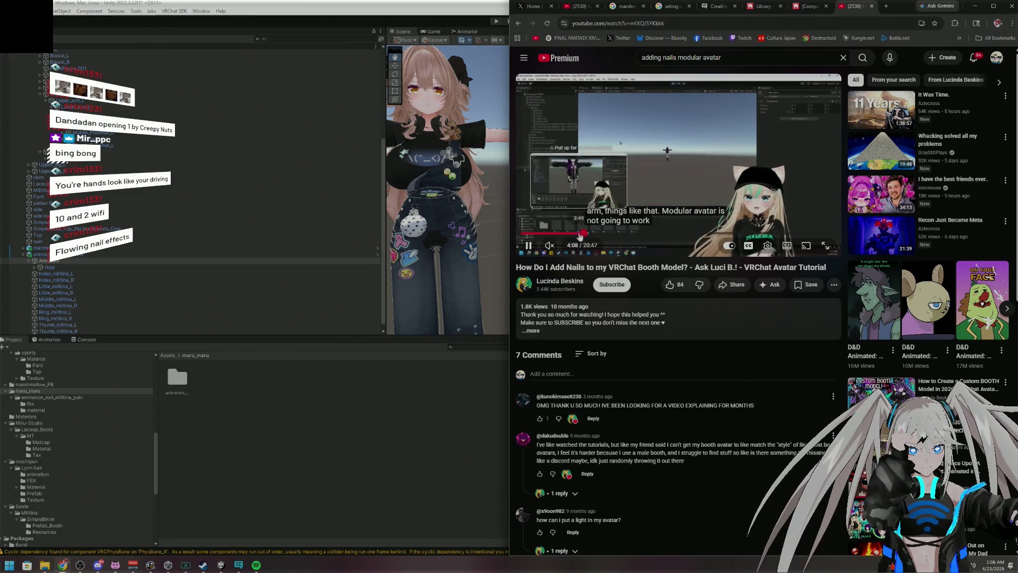
pyautogui.click(578, 234)
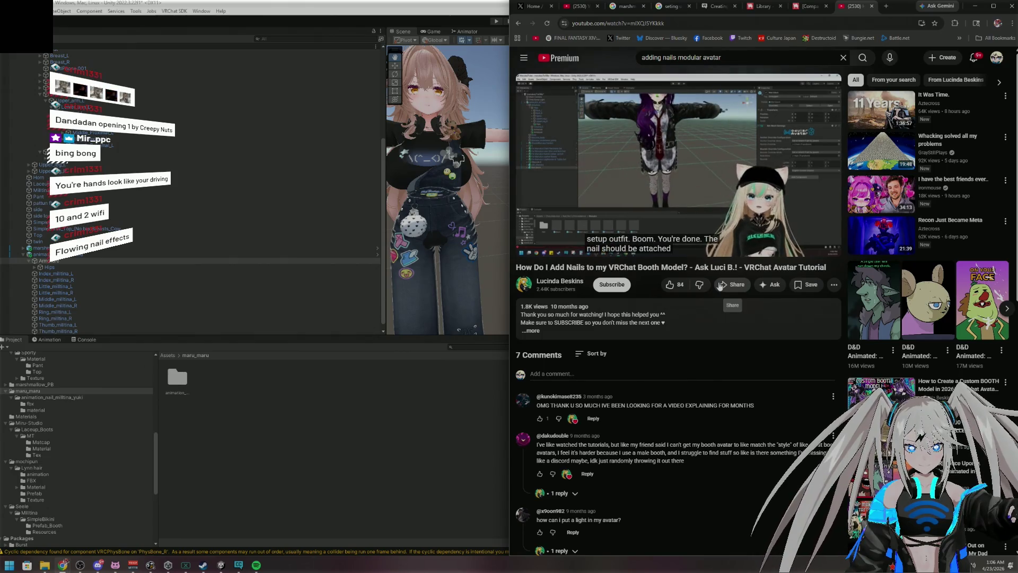
pyautogui.moveTo(742, 229)
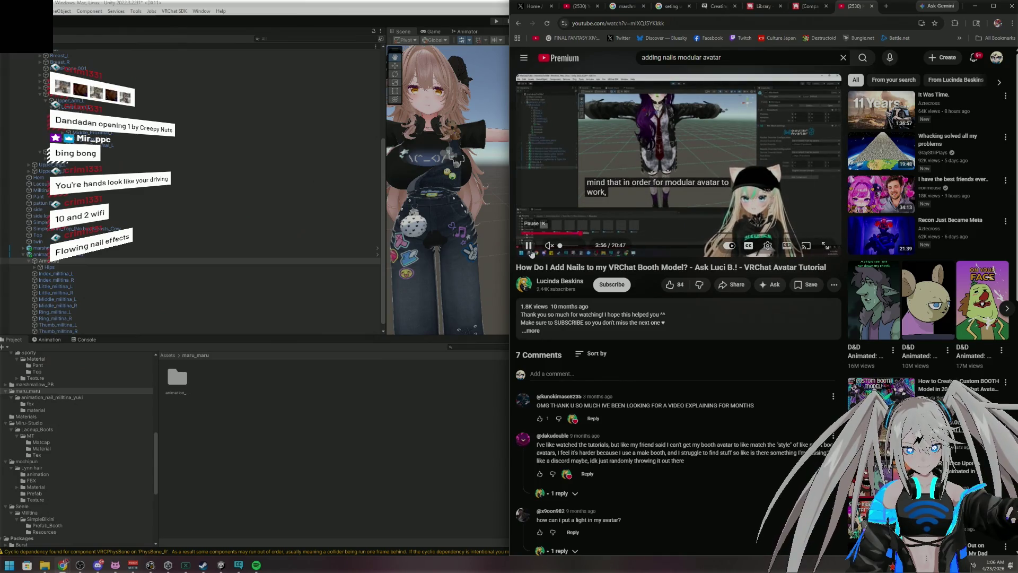
# Watch the tutorial full screen, rewound to about 3:05
pyautogui.click(529, 249)
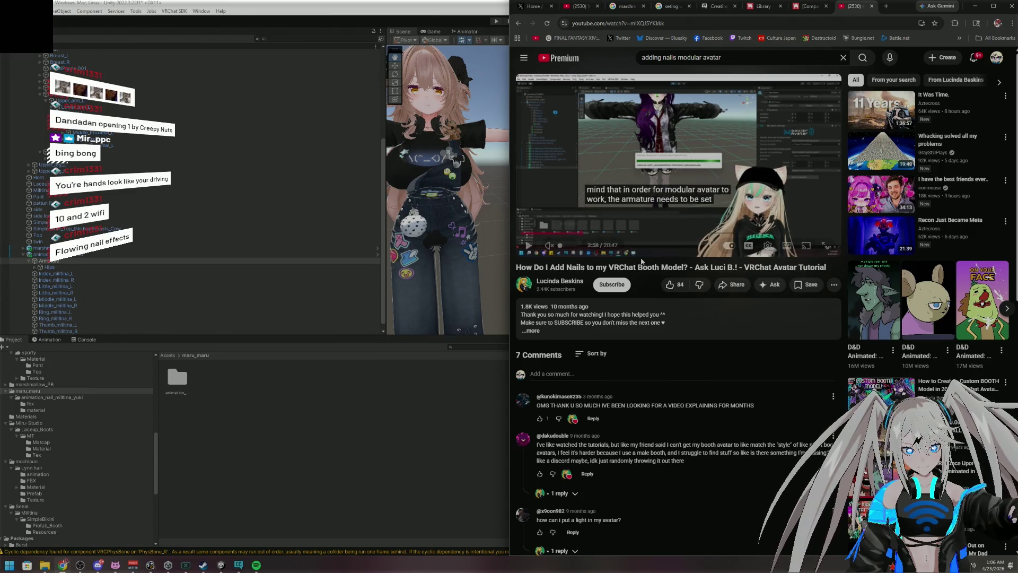
pyautogui.click(822, 247)
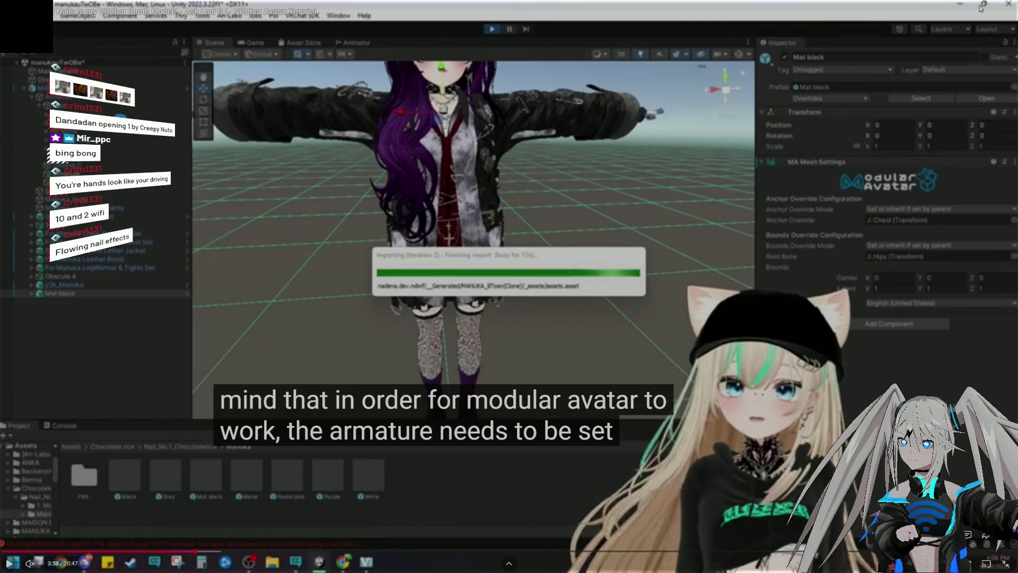
pyautogui.moveTo(190, 549); pyautogui.dragTo(153, 552)
pyautogui.click(555, 214)
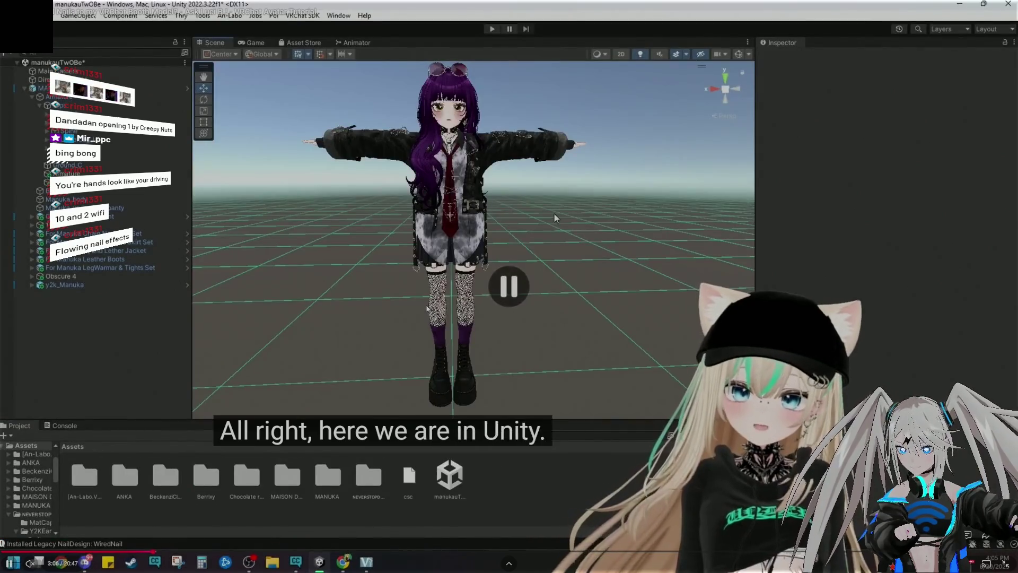
pyautogui.click(554, 214)
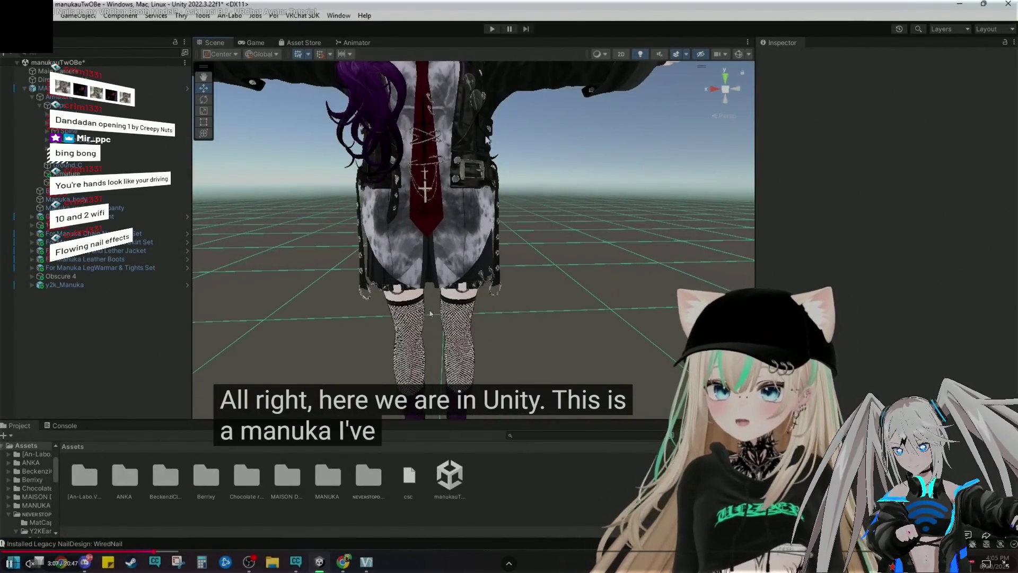
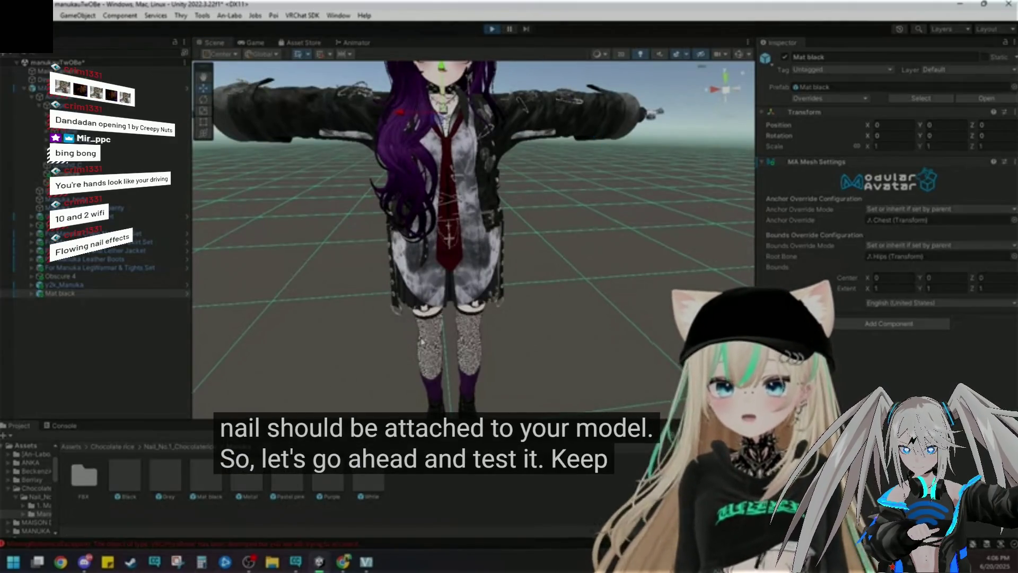
# Pause the nail tutorial on the finished-nails shot and leave fullscreen playback
pyautogui.moveTo(405, 351)
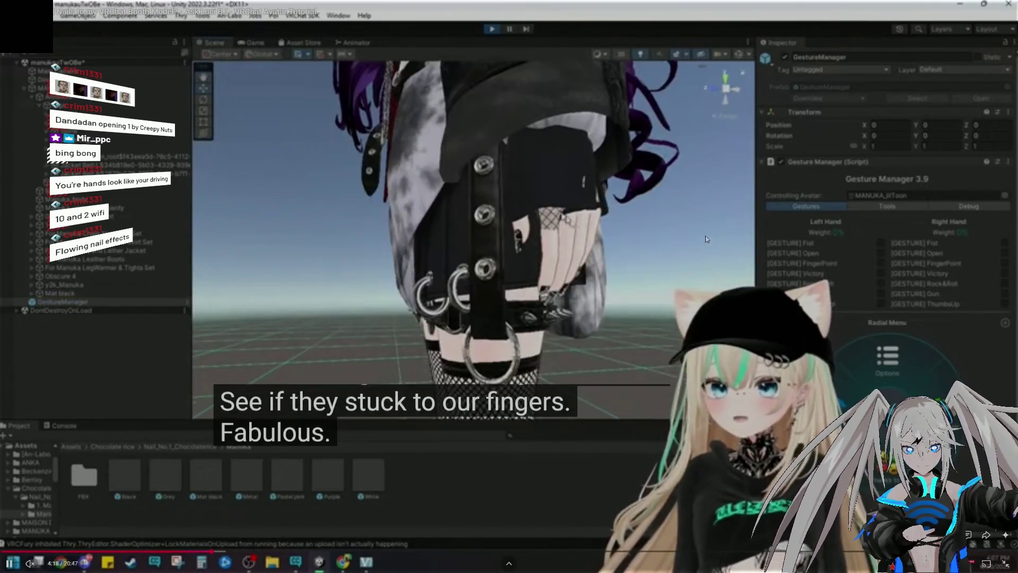
pyautogui.moveTo(716, 243)
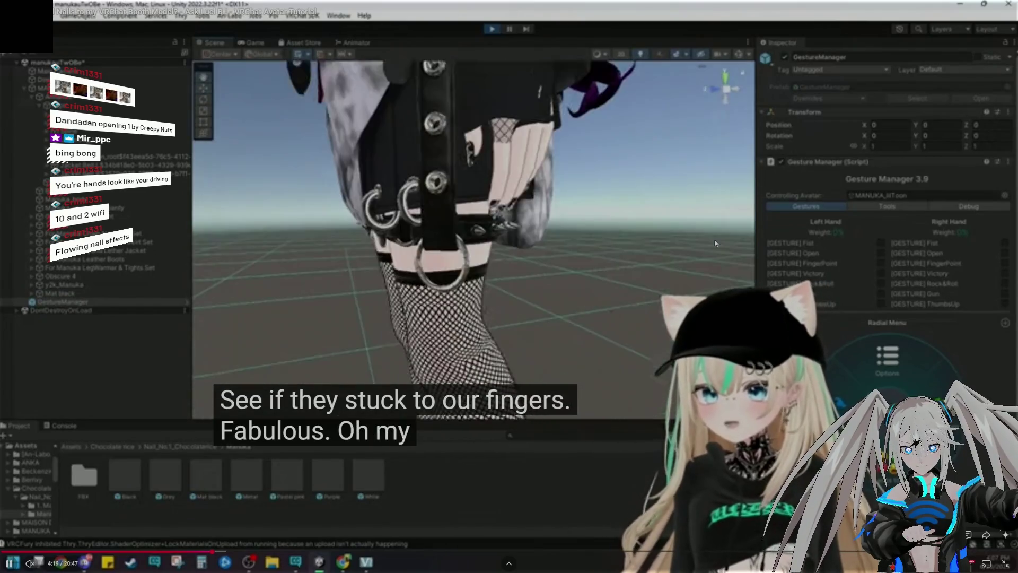
pyautogui.click(593, 196)
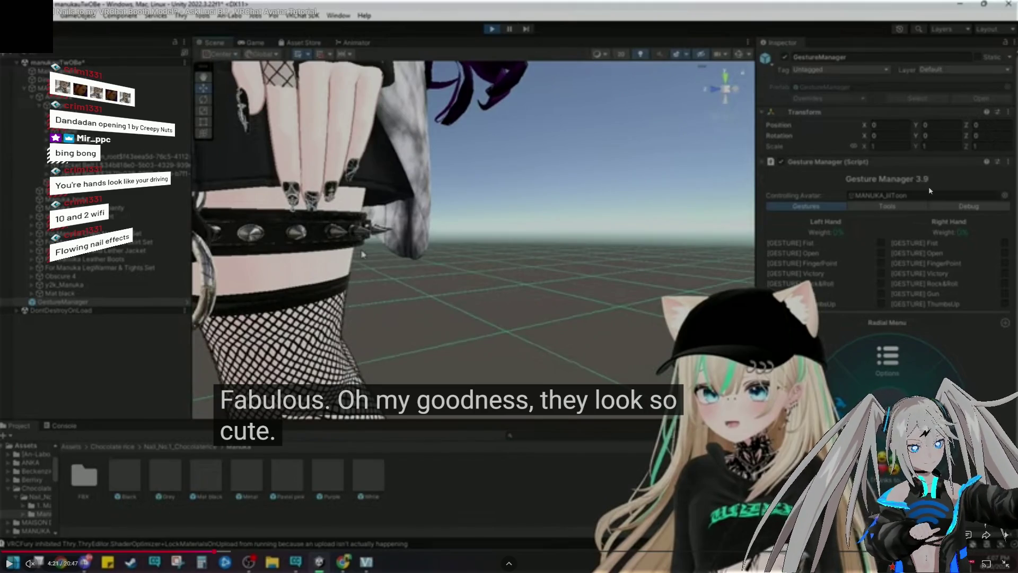
pyautogui.press('Escape')
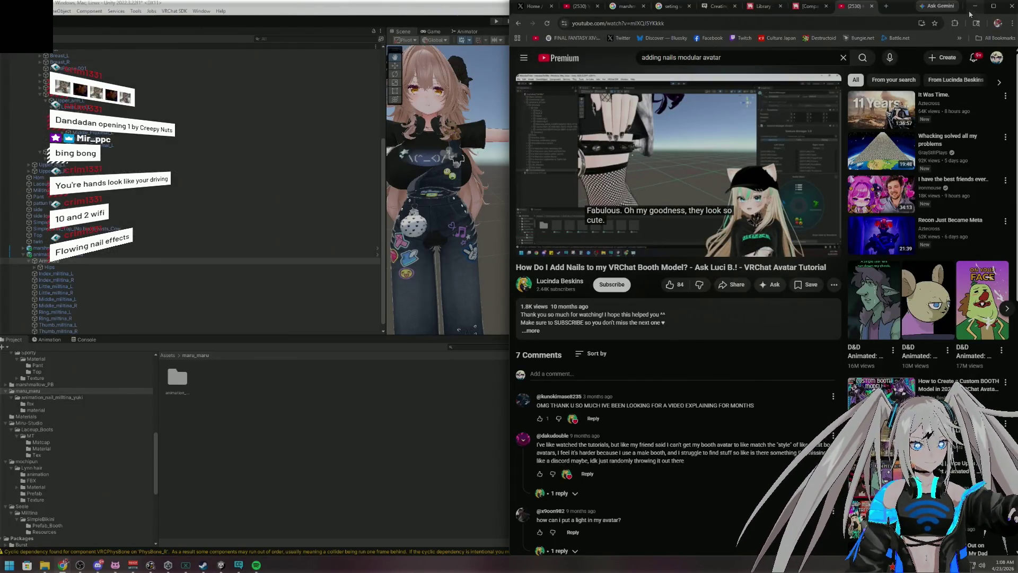
# In Unity, set the old nail's Merge Target to None and delete animation_nail_milltina
pyautogui.click(974, 6)
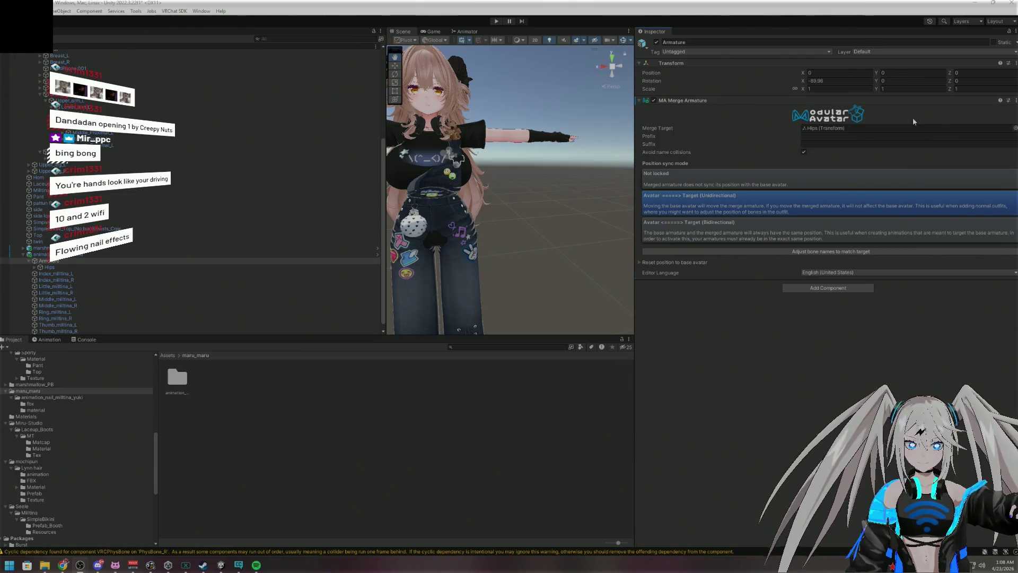
pyautogui.click(1014, 128)
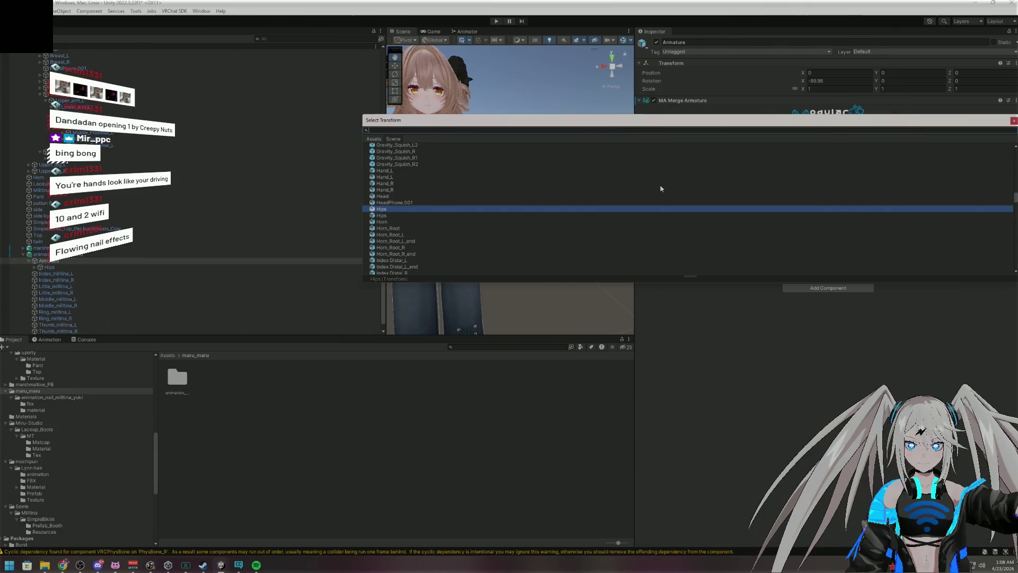
pyautogui.scroll(10, 661, 188)
pyautogui.scroll(10, 613, 197)
pyautogui.scroll(3, 594, 193)
pyautogui.doubleClick(501, 145)
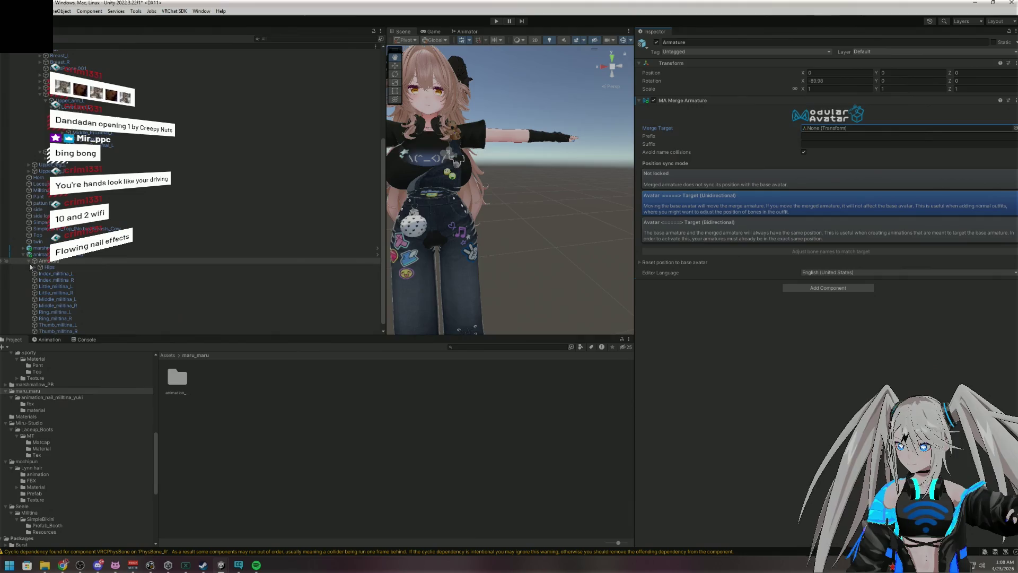
pyautogui.rightClick(48, 254)
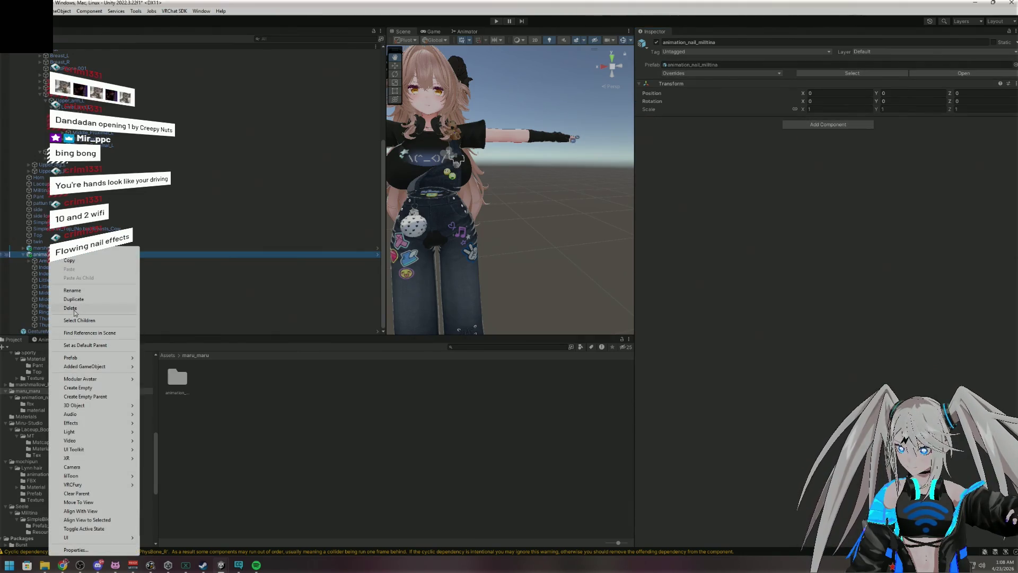
pyautogui.click(71, 308)
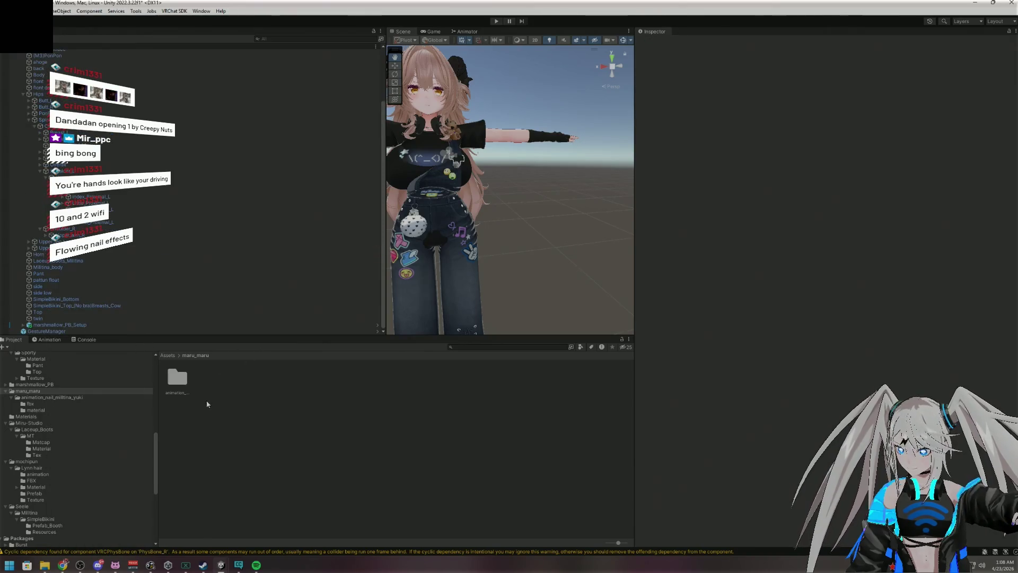
# Find the animation_nail_milltina prefab in animation_nail_milltina_yuki and drag it onto the avatar root
pyautogui.click(122, 397)
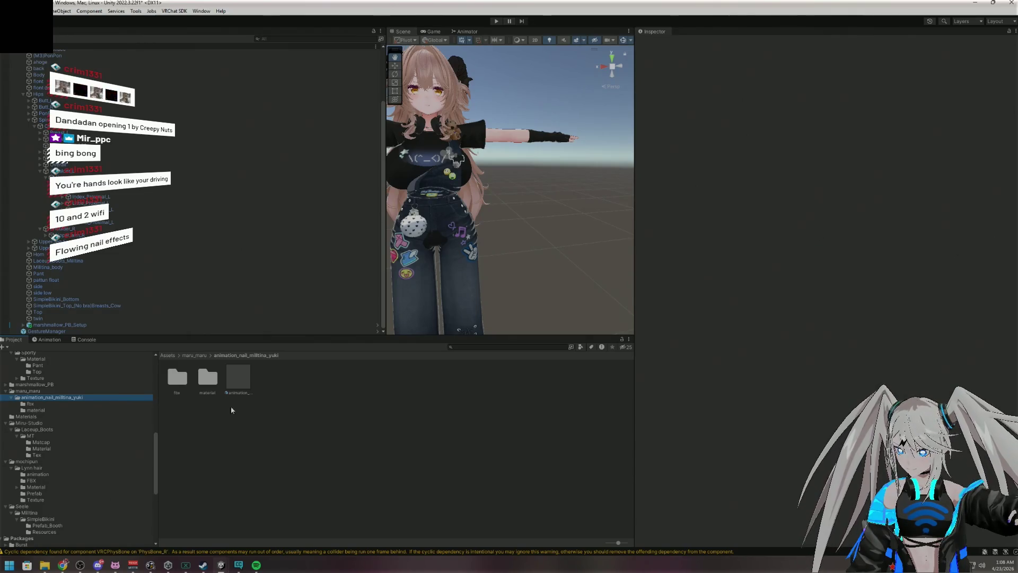
pyautogui.doubleClick(213, 376)
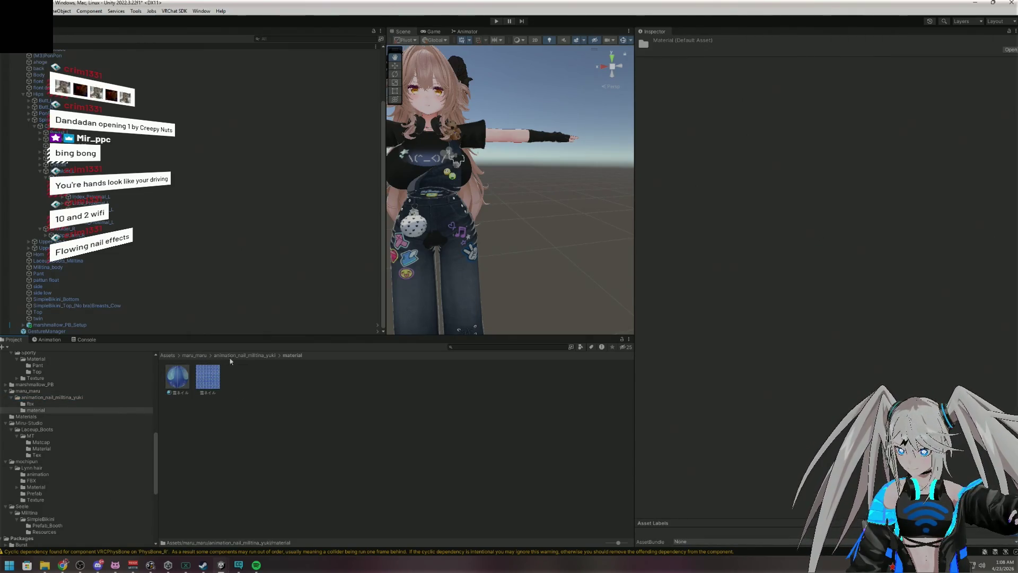
pyautogui.click(194, 355)
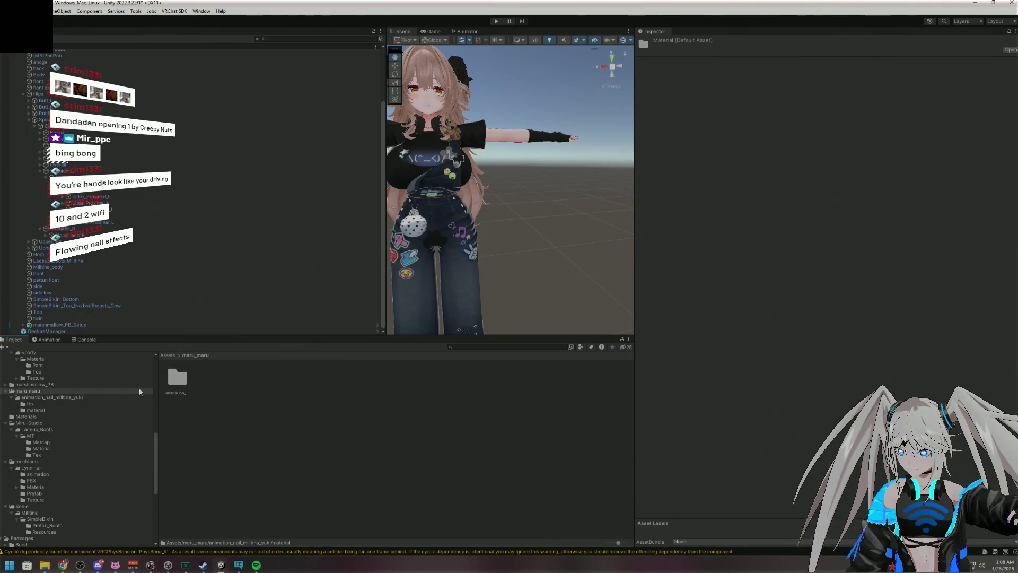
pyautogui.click(79, 397)
pyautogui.click(104, 409)
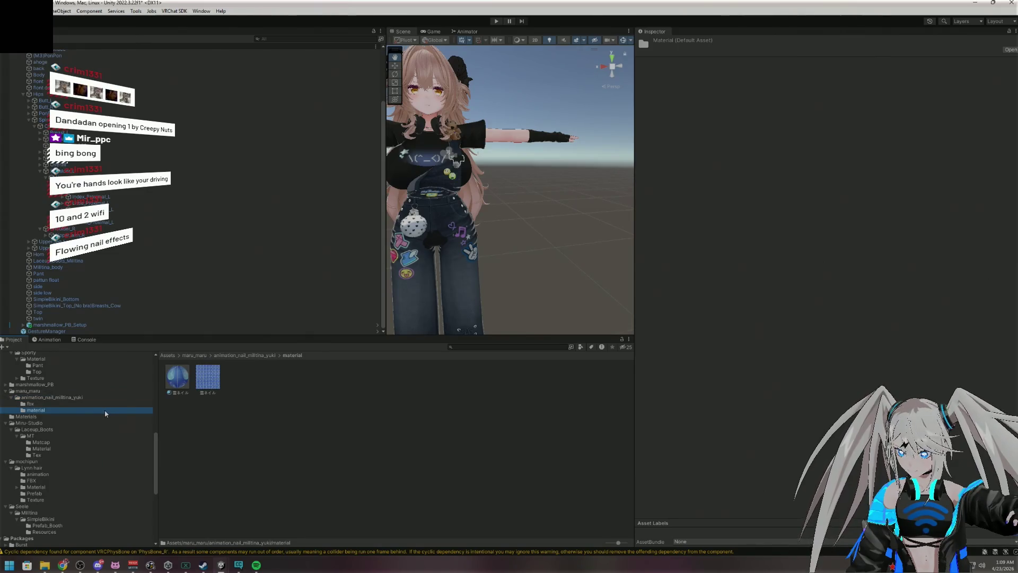
pyautogui.click(114, 399)
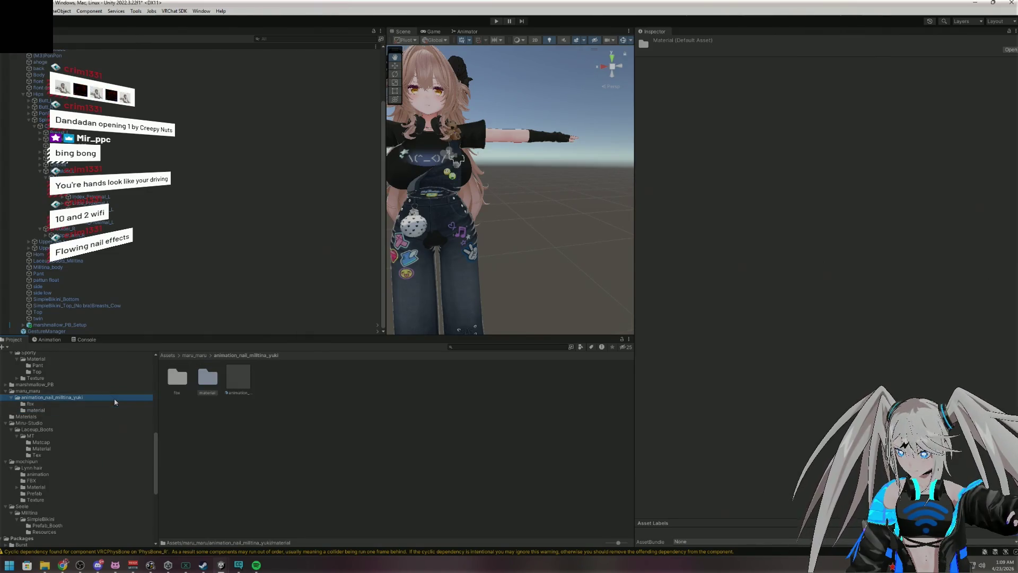
pyautogui.click(238, 380)
pyautogui.click(23, 94)
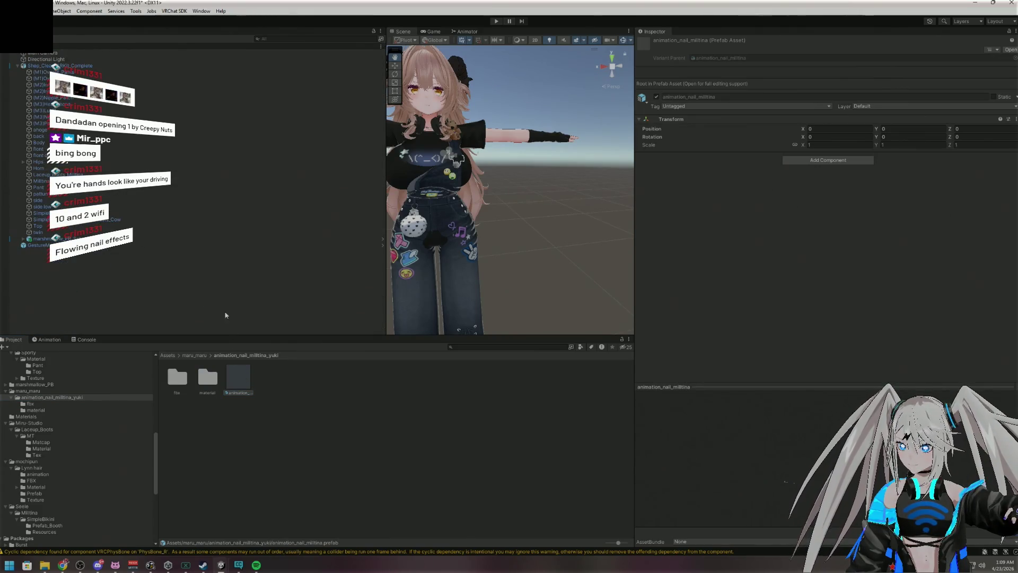
pyautogui.moveTo(242, 369)
pyautogui.mouseDown()
pyautogui.moveTo(191, 180)
pyautogui.moveTo(116, 65)
pyautogui.moveTo(95, 68)
pyautogui.mouseUp()
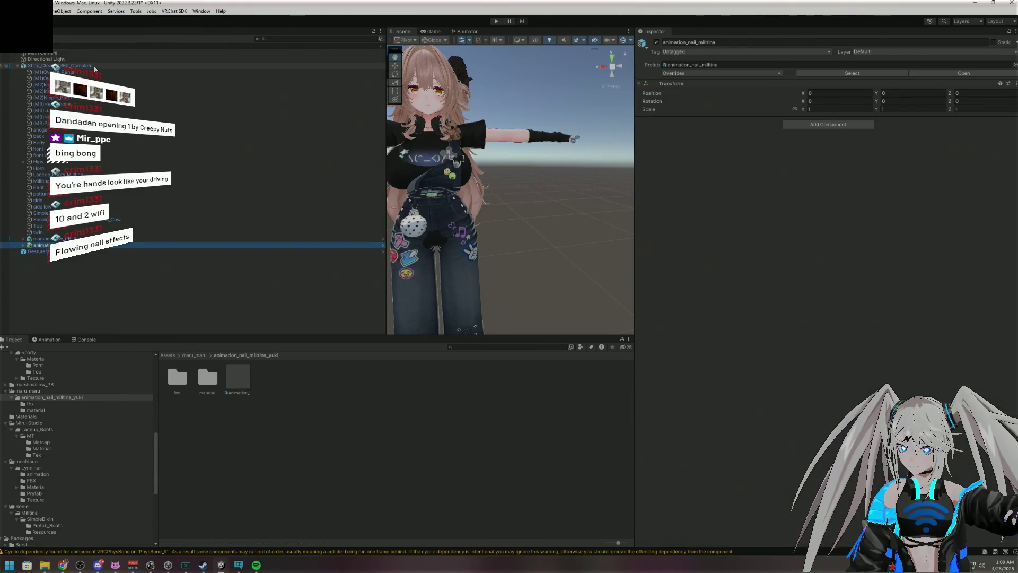
# Run Modular Avatar Setup Outfit on the nail prefab and check its Armature's merge settings
pyautogui.rightClick(81, 245)
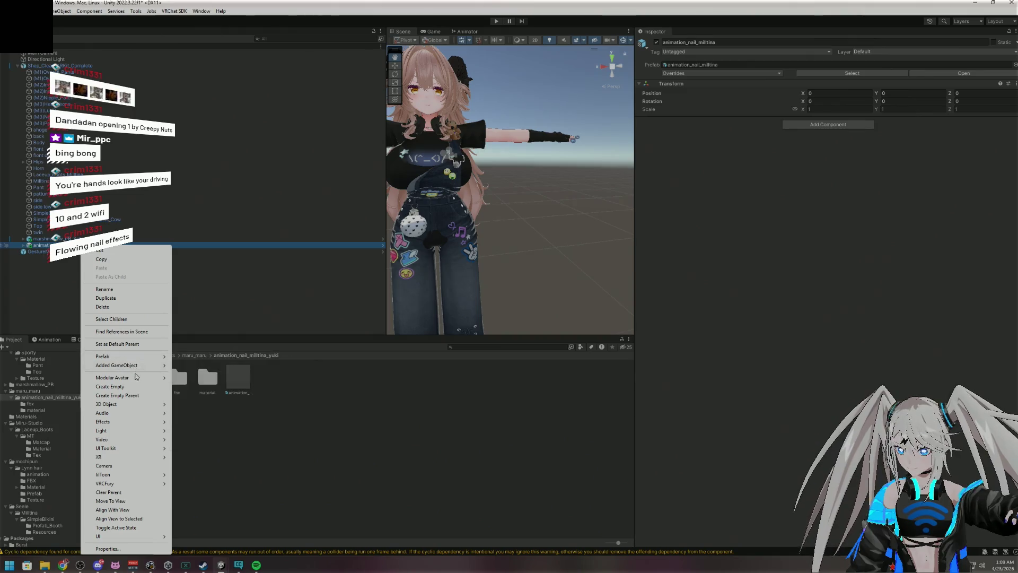
pyautogui.moveTo(134, 378)
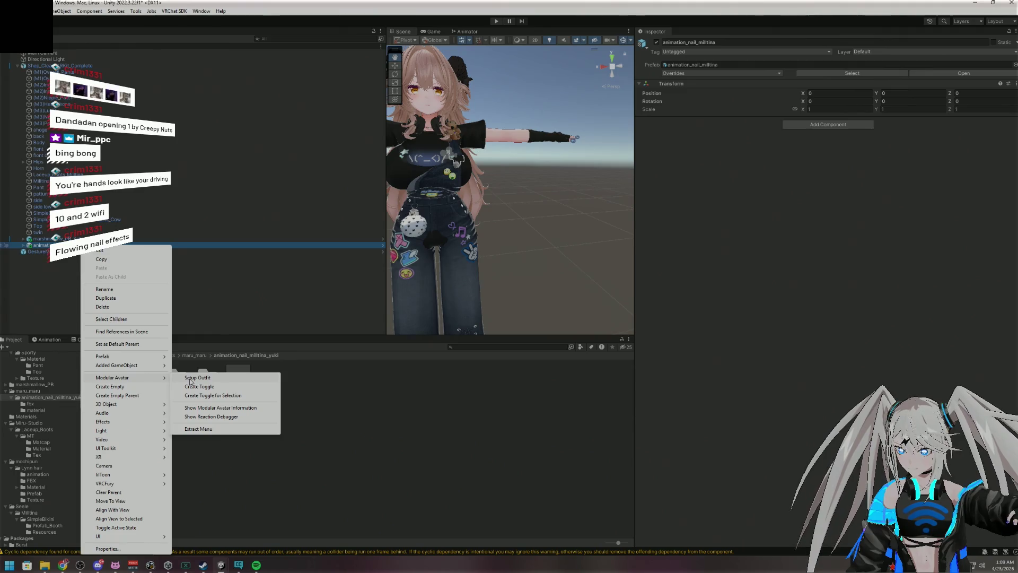
pyautogui.click(190, 378)
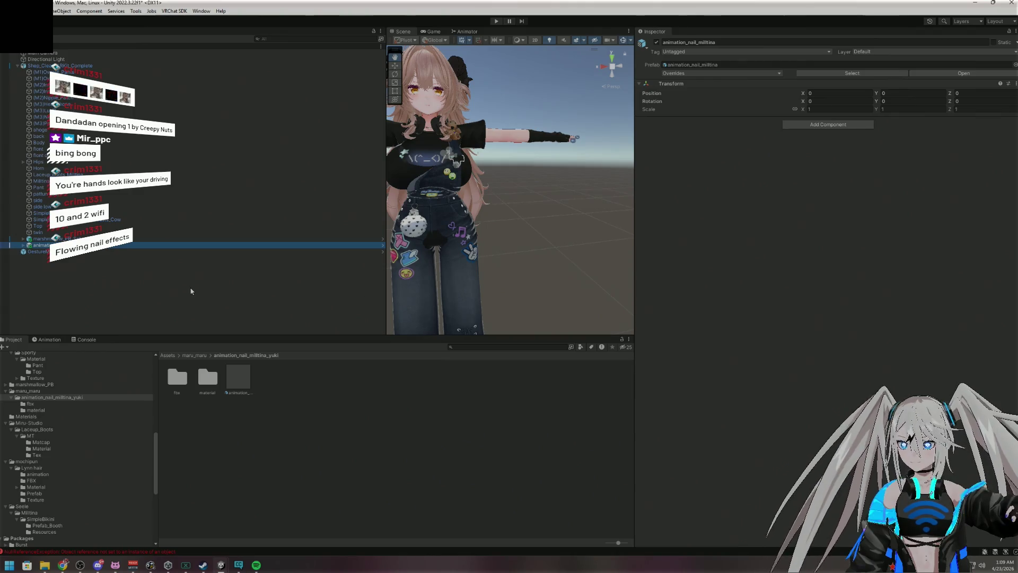
pyautogui.click(23, 246)
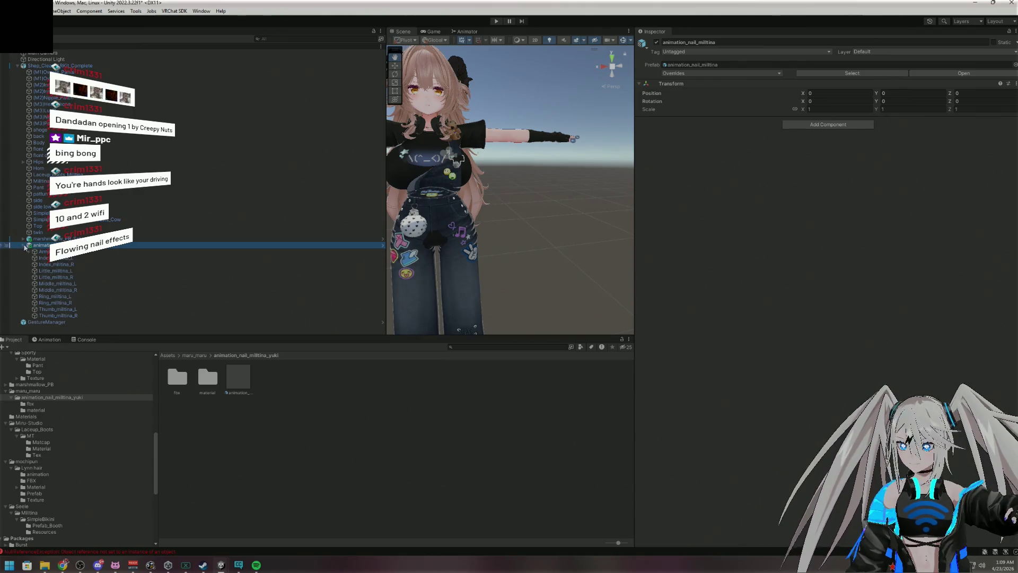
pyautogui.click(42, 252)
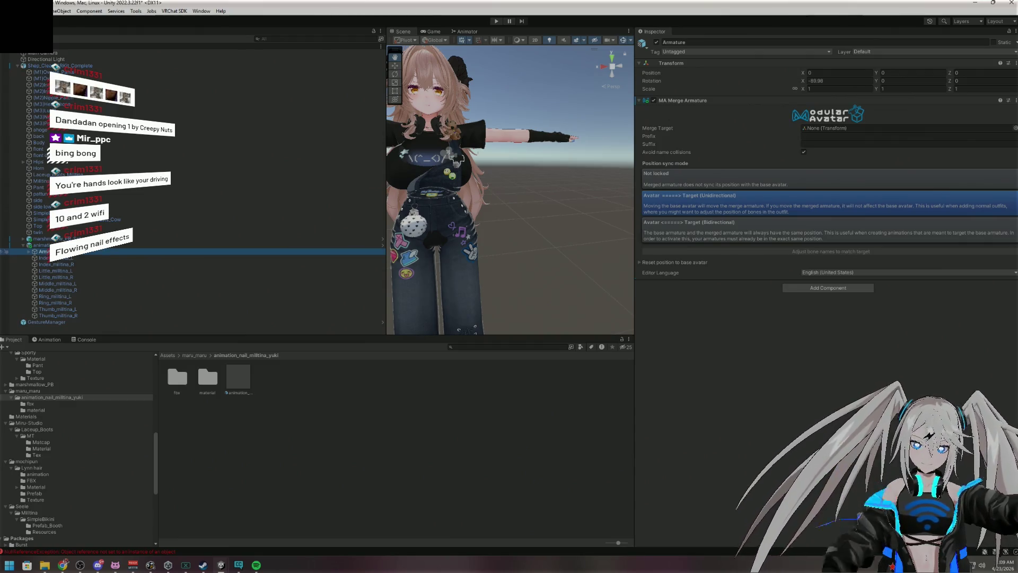
pyautogui.click(42, 245)
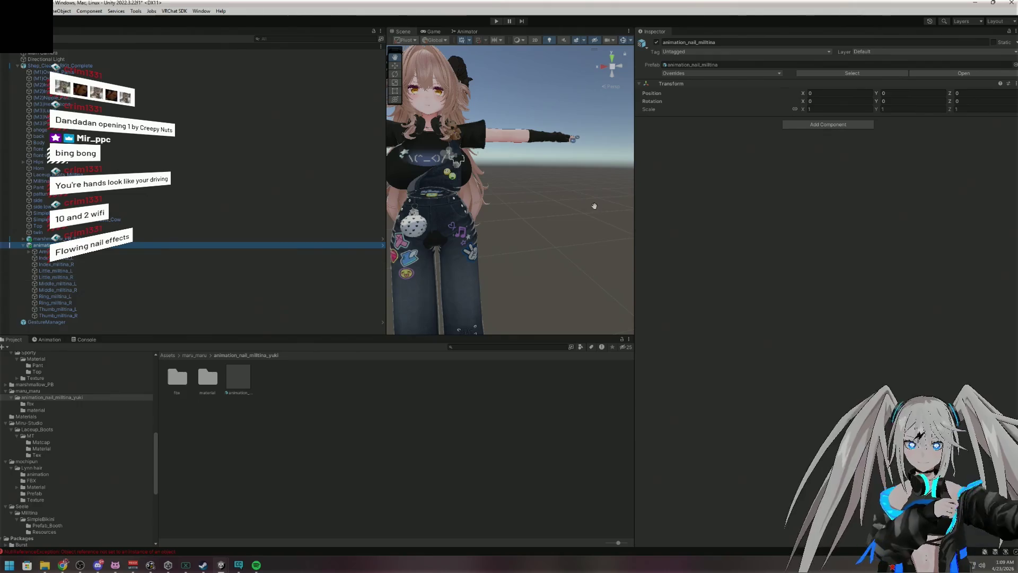
# Search 'MA' in the nail prefab's Add Component list
pyautogui.click(790, 125)
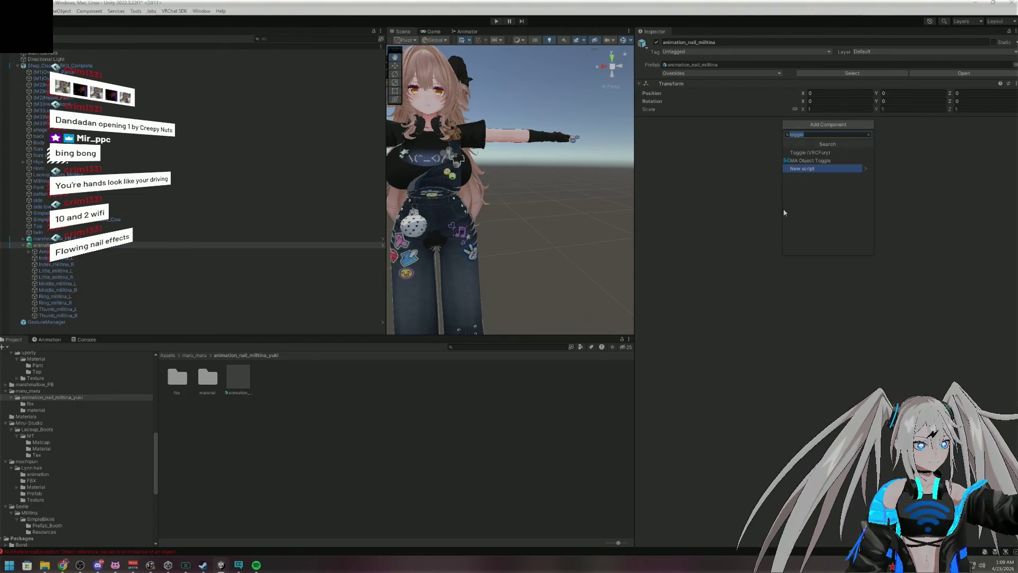
pyautogui.write('MA')
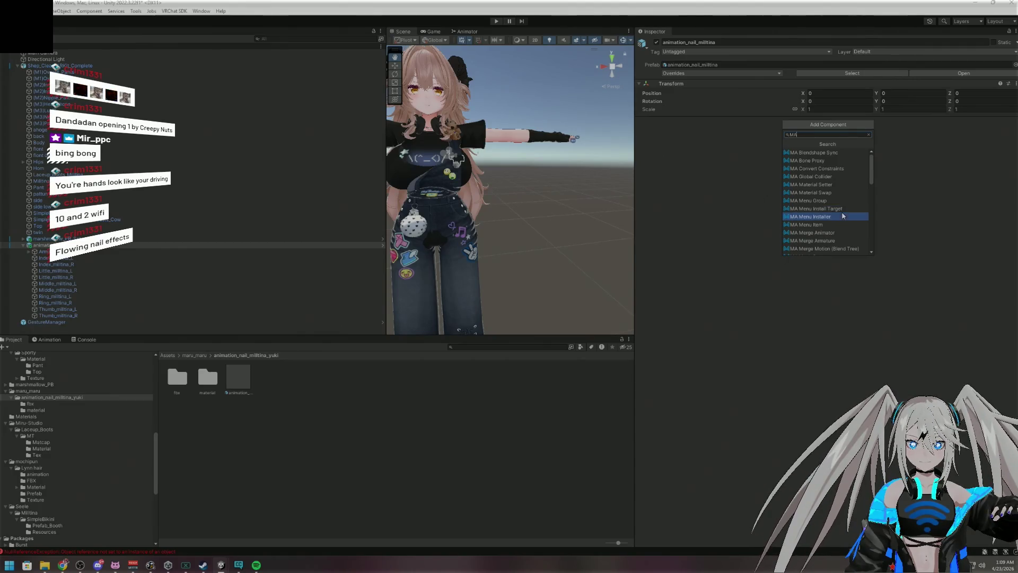
pyautogui.scroll(-5, 839, 216)
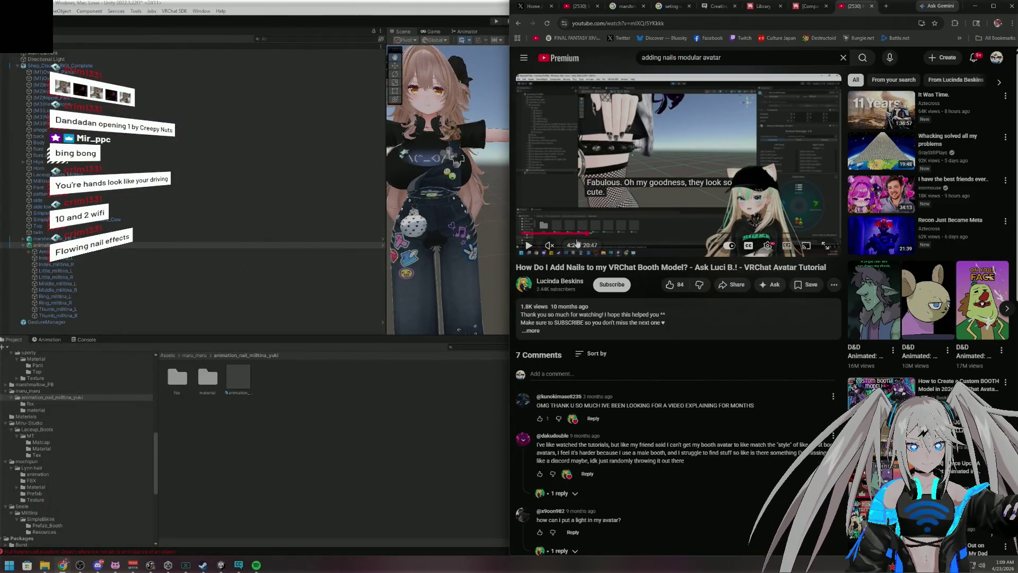
# Seek the tutorial to 3:58 and shrink the browser into a smaller window beside Unity
pyautogui.click(573, 236)
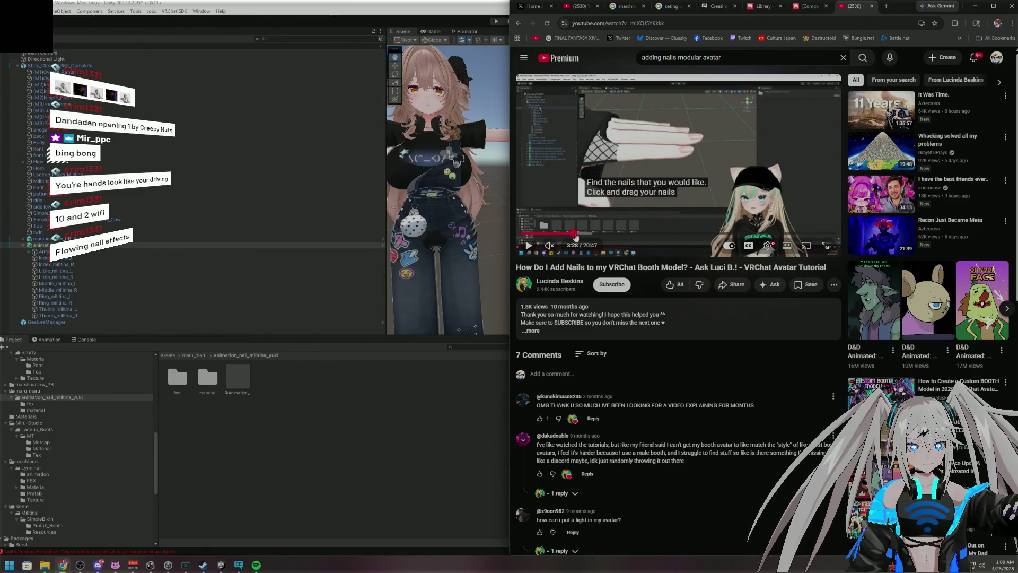
pyautogui.click(576, 235)
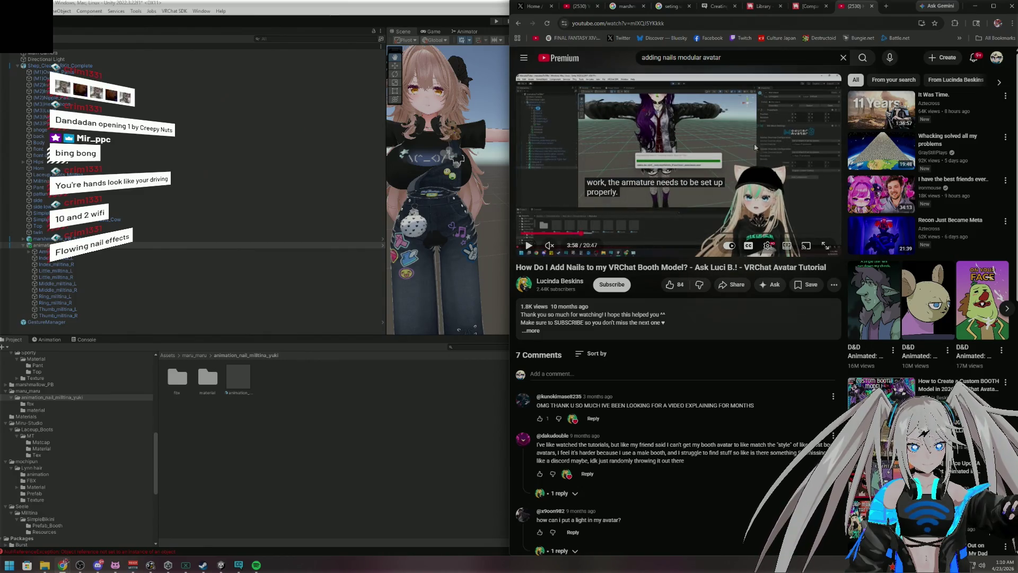
pyautogui.moveTo(892, 12); pyautogui.dragTo(841, 2)
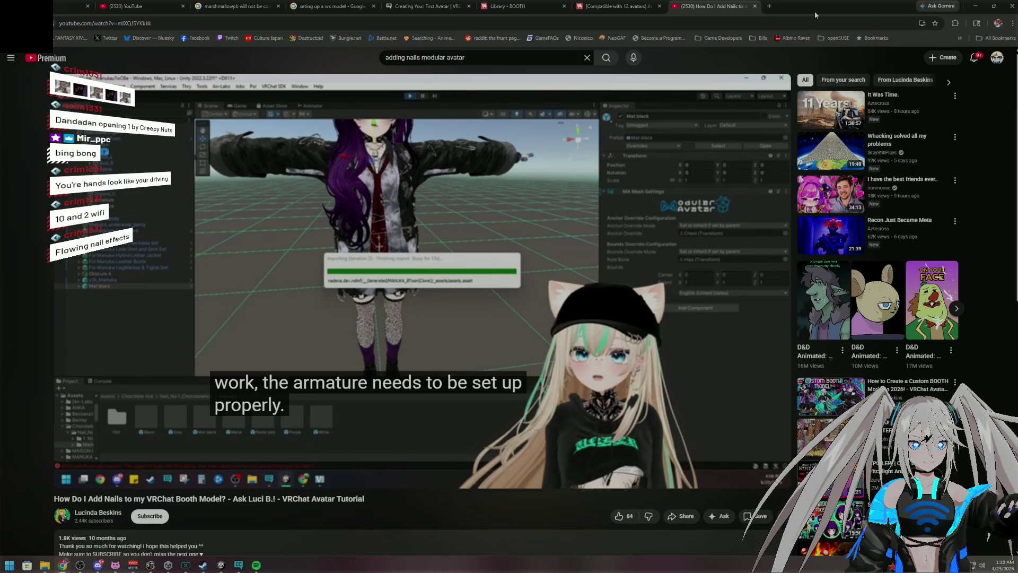
pyautogui.moveTo(815, 15); pyautogui.dragTo(930, 112)
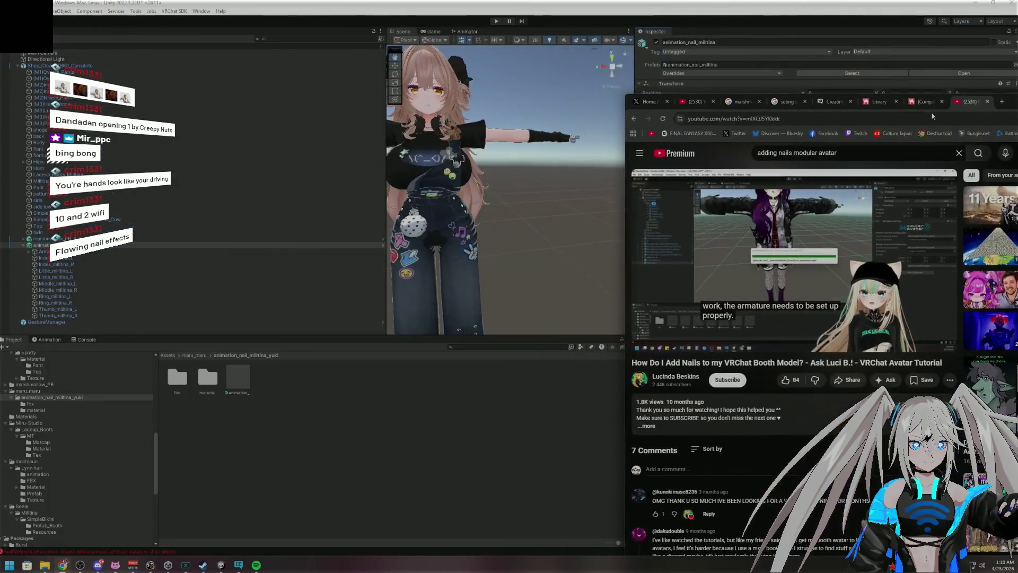
pyautogui.click(148, 246)
# Add an MA Mesh Settings component to the nail prefab and view its Anchor Override Mode choices
pyautogui.click(827, 124)
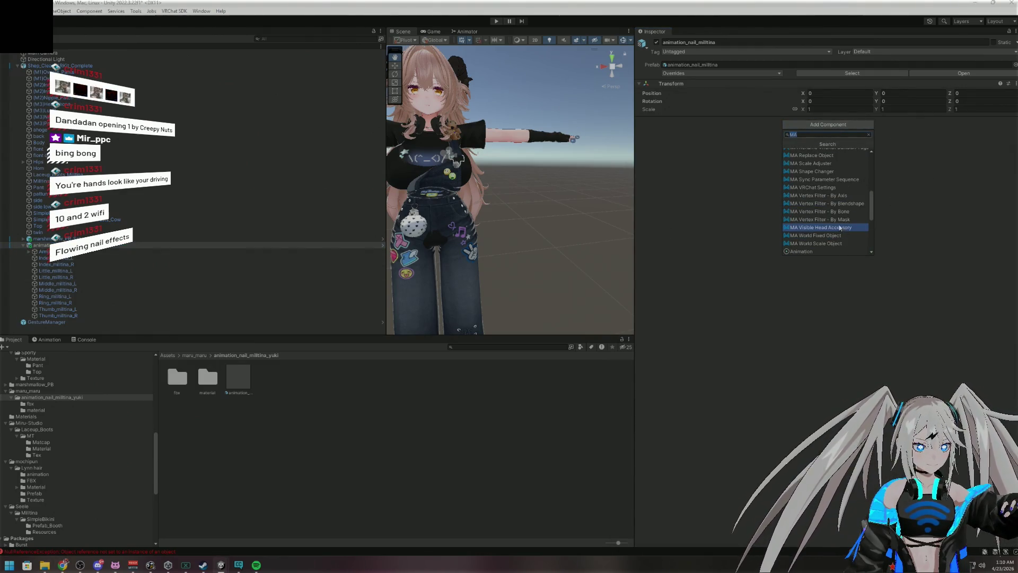
pyautogui.scroll(3, 822, 212)
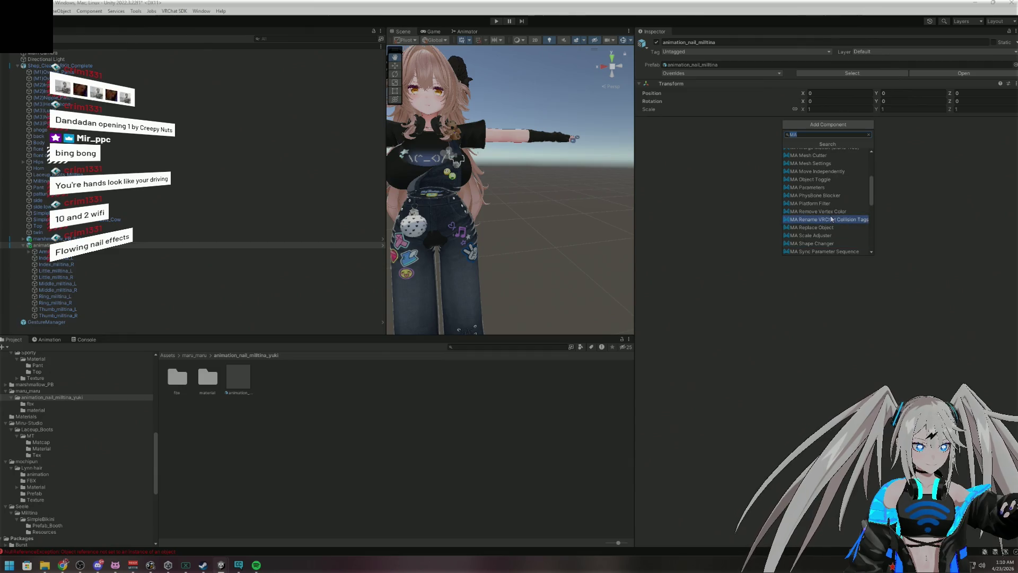
pyautogui.click(810, 165)
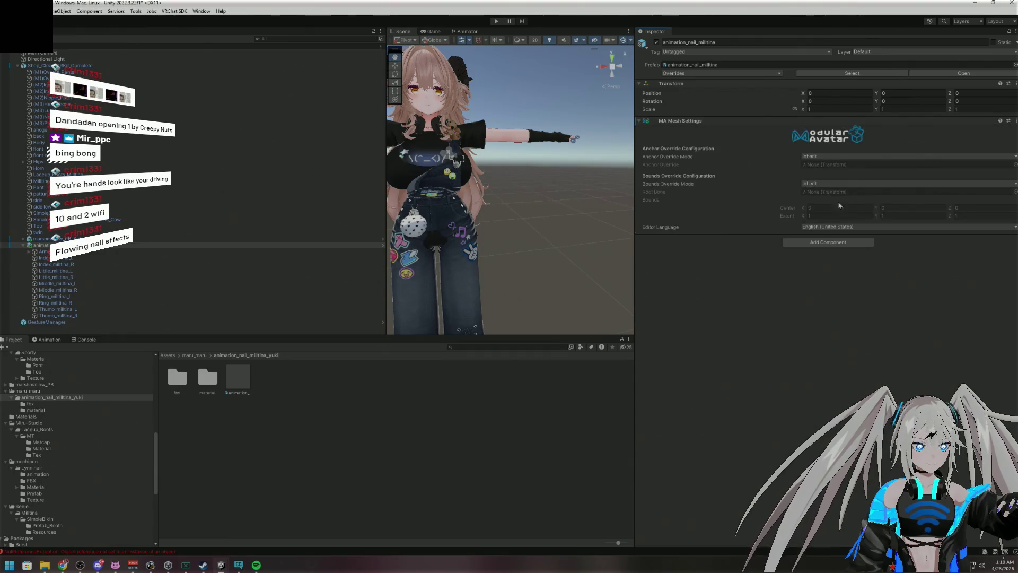
pyautogui.click(851, 157)
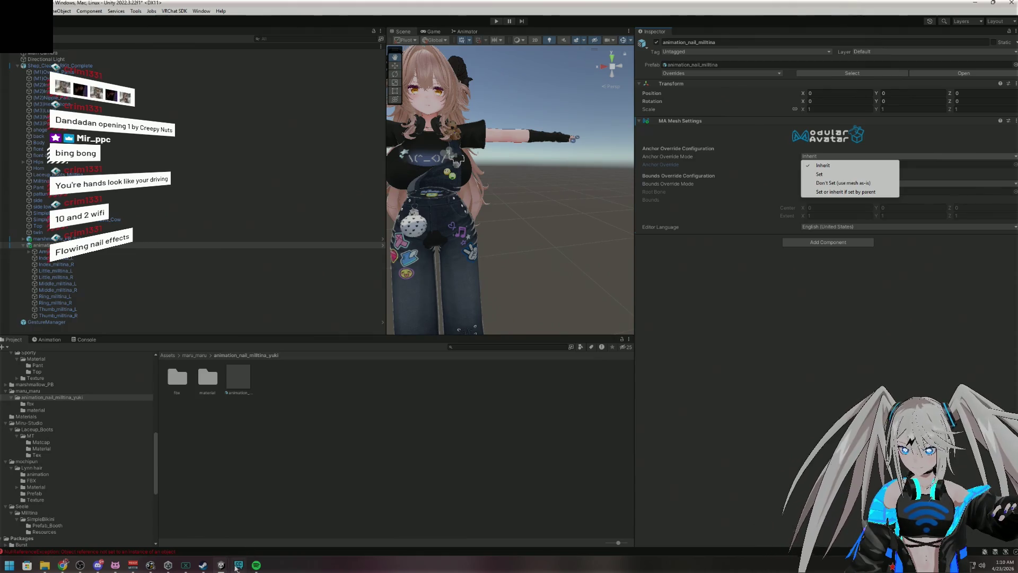
pyautogui.moveTo(240, 568)
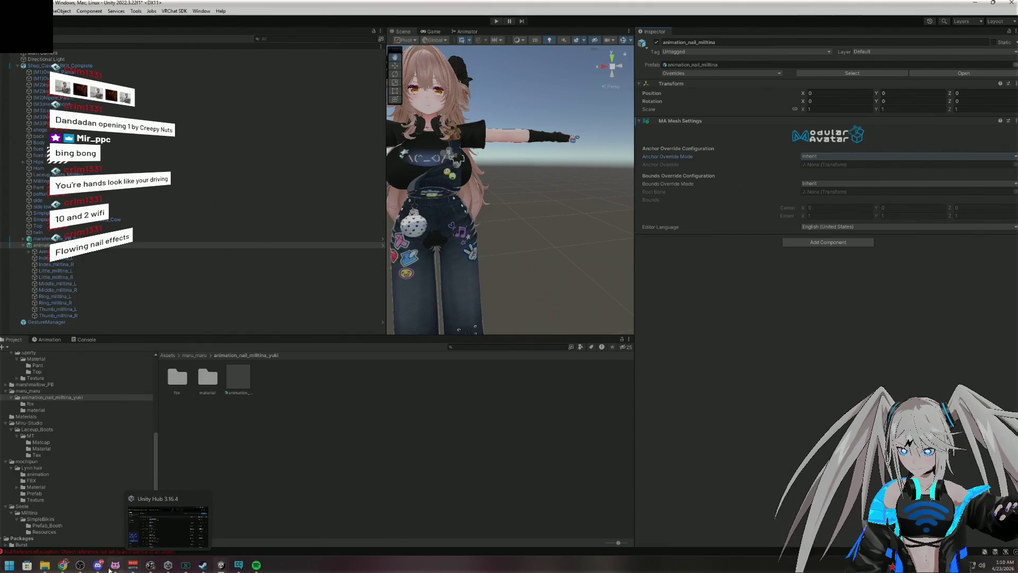
pyautogui.moveTo(62, 564)
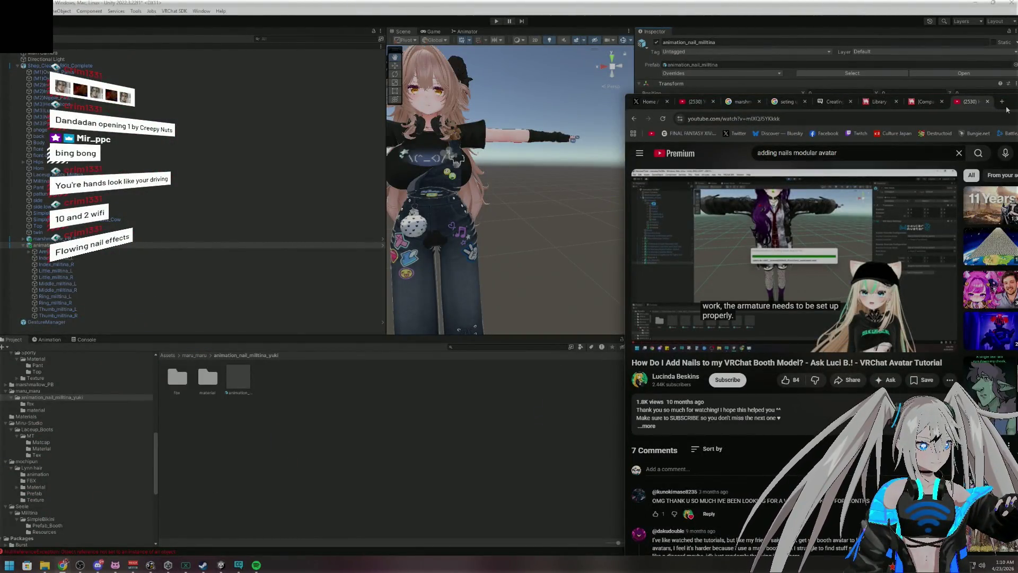
pyautogui.moveTo(1006, 109)
pyautogui.mouseDown()
pyautogui.moveTo(931, 15)
pyautogui.moveTo(943, 13)
pyautogui.moveTo(932, 0)
pyautogui.mouseUp()
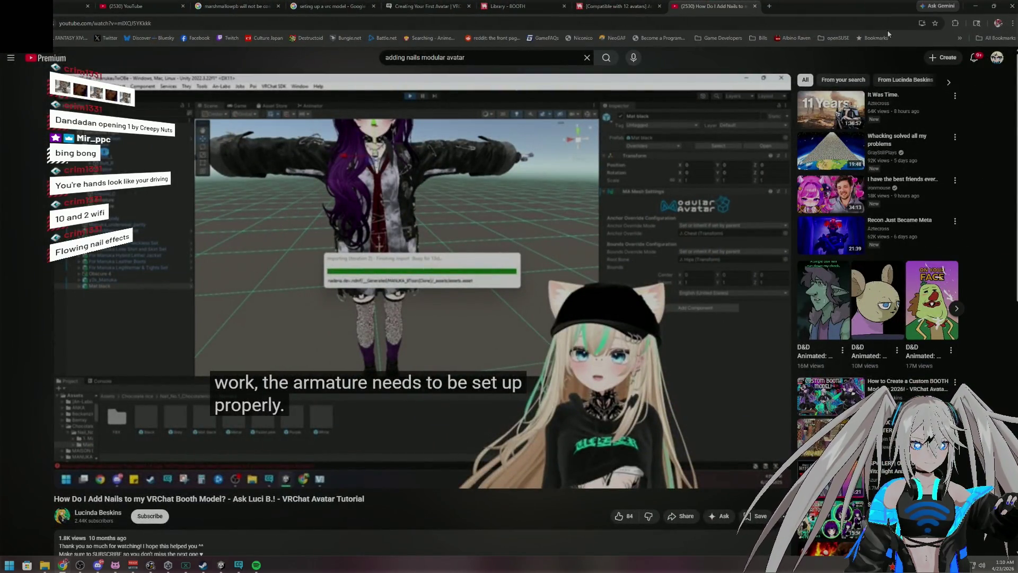
pyautogui.moveTo(843, 10)
pyautogui.mouseDown()
pyautogui.moveTo(902, 80)
pyautogui.moveTo(895, 104)
pyautogui.mouseUp()
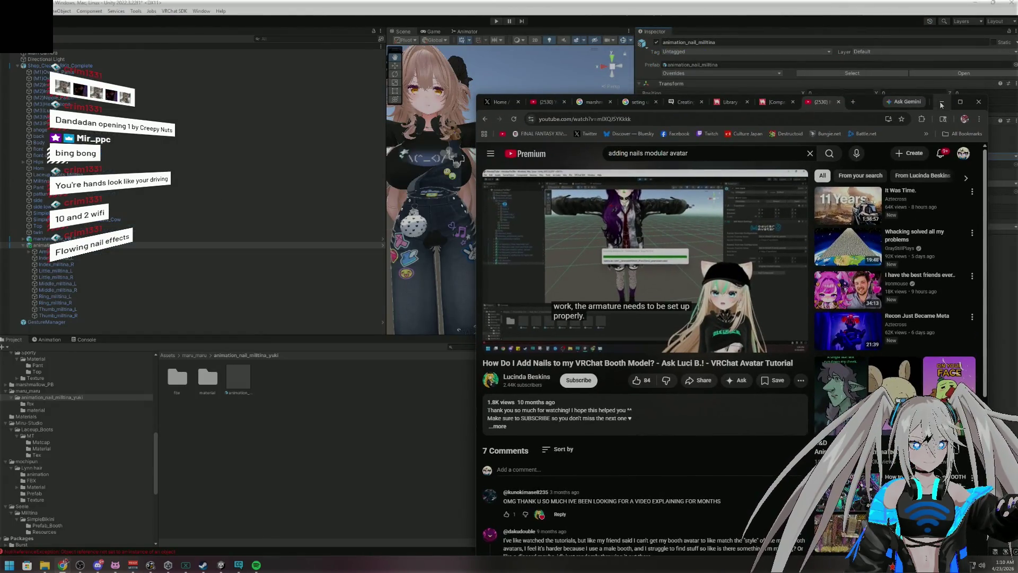
pyautogui.click(941, 101)
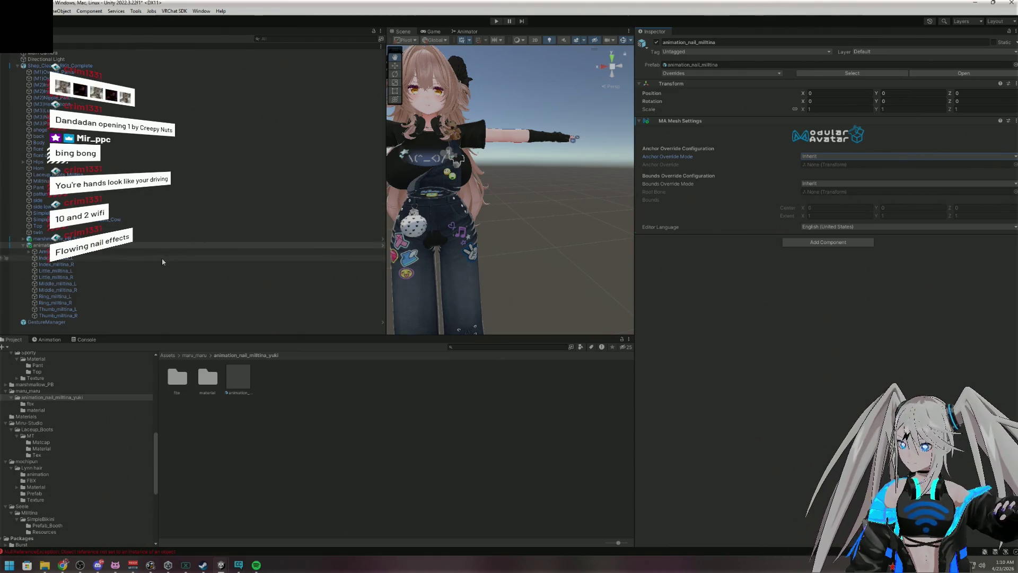
# Set Anchor and Bounds Override Mode to 'Set or inherit if set by parent'
pyautogui.click(838, 156)
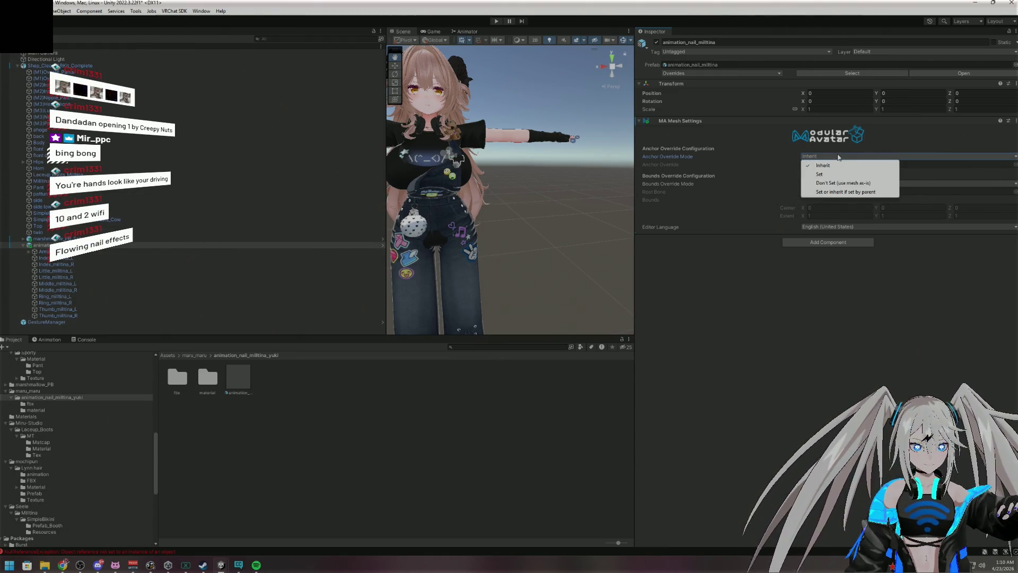
pyautogui.click(833, 192)
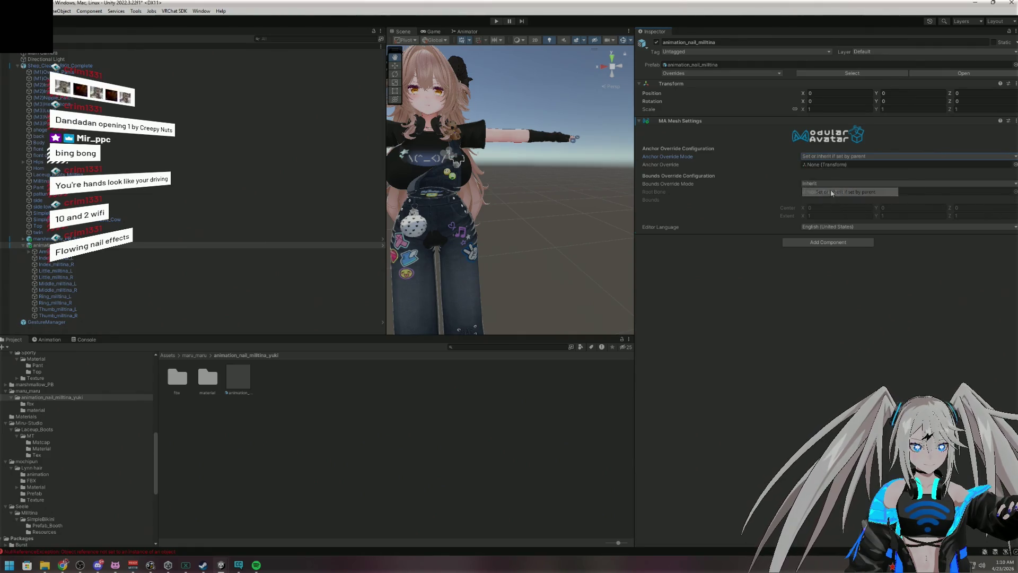
pyautogui.click(832, 184)
pyautogui.click(831, 219)
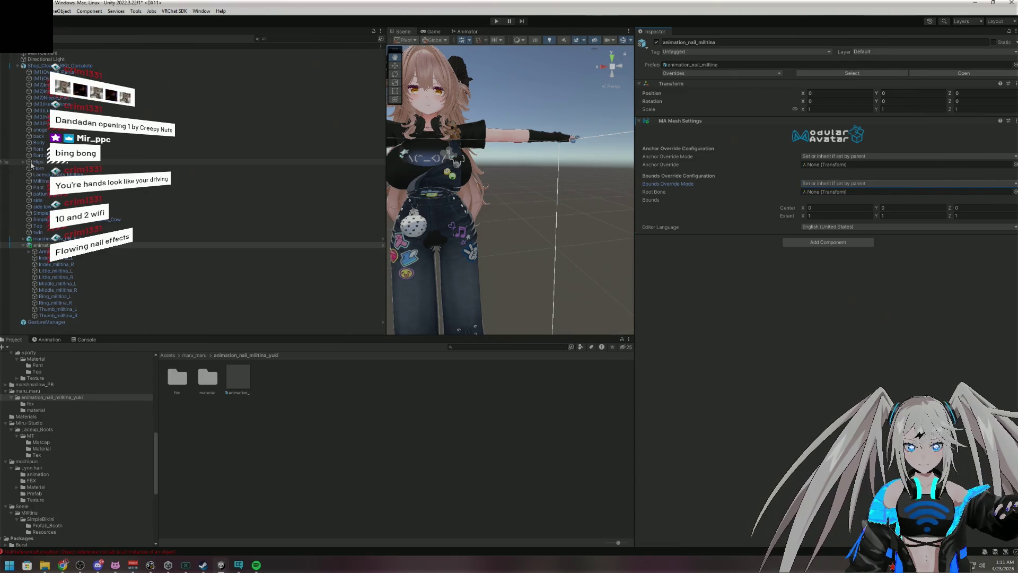
# Assign Hips as Root Bone and Chest as Anchor Override, then enter Play mode
pyautogui.moveTo(31, 162)
pyautogui.mouseDown()
pyautogui.moveTo(27, 180)
pyautogui.moveTo(768, 236)
pyautogui.moveTo(821, 192)
pyautogui.mouseUp()
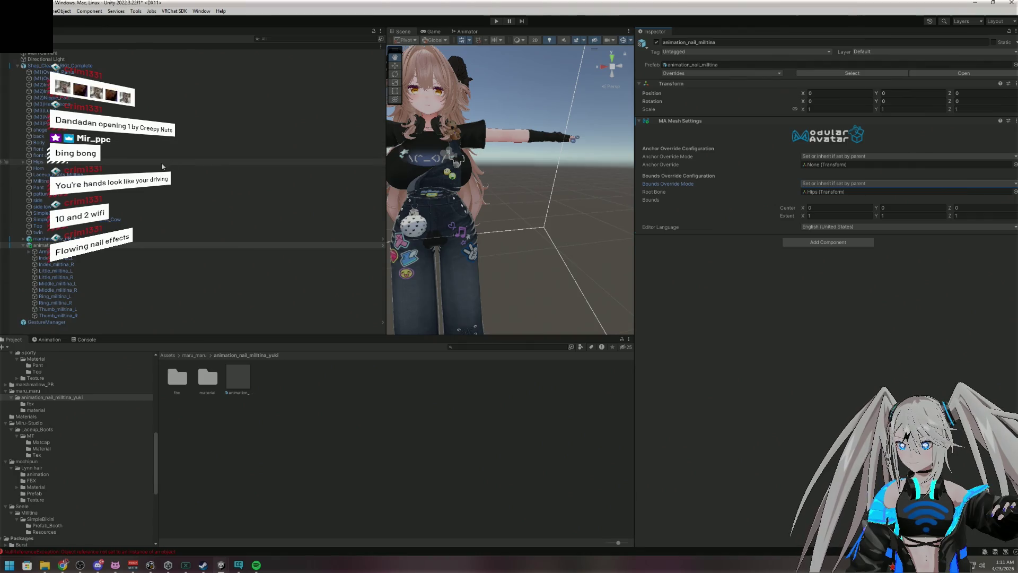
pyautogui.click(23, 161)
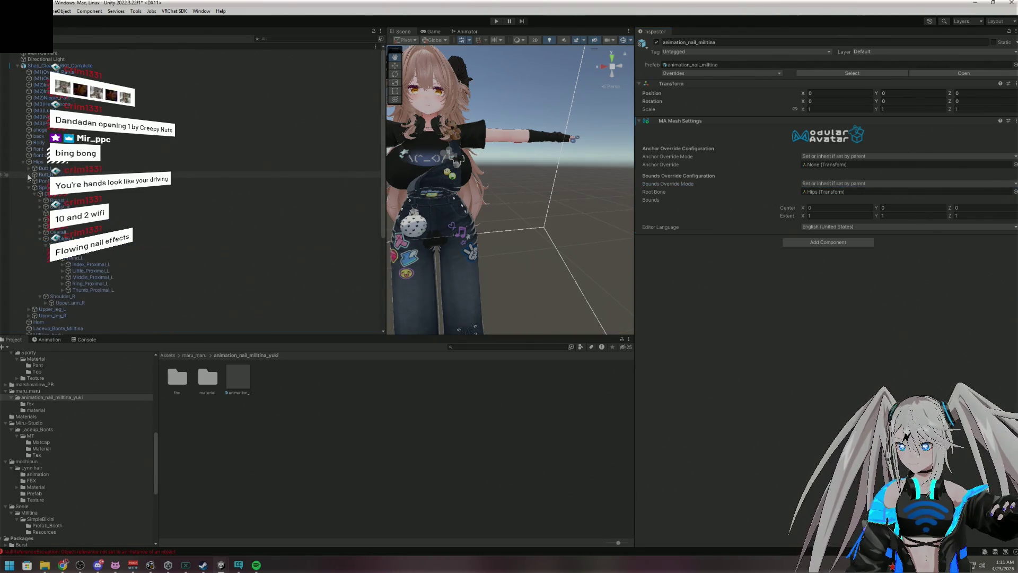
pyautogui.moveTo(53, 197)
pyautogui.mouseDown()
pyautogui.moveTo(352, 220)
pyautogui.moveTo(799, 186)
pyautogui.moveTo(827, 164)
pyautogui.mouseUp()
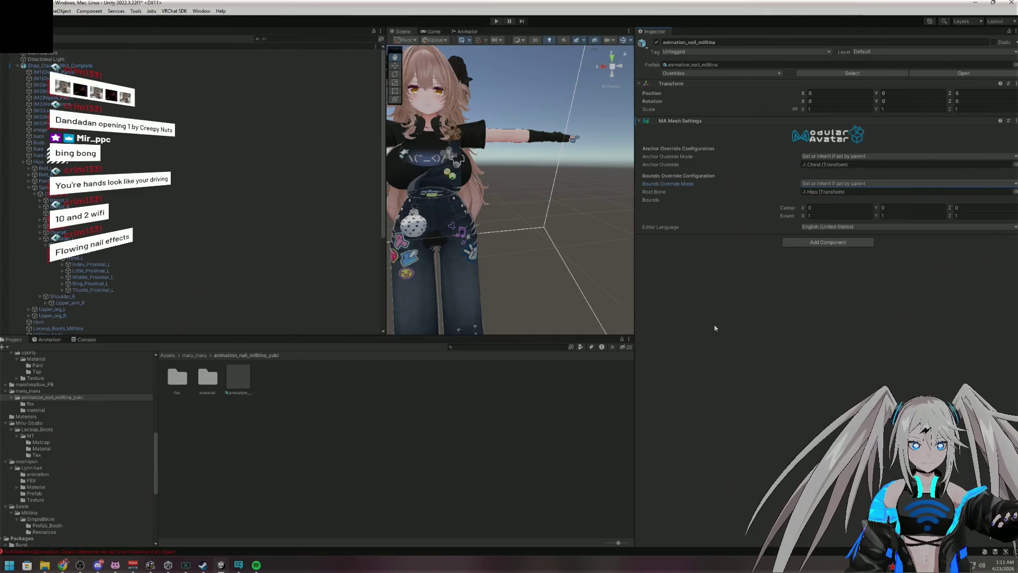
pyautogui.click(23, 161)
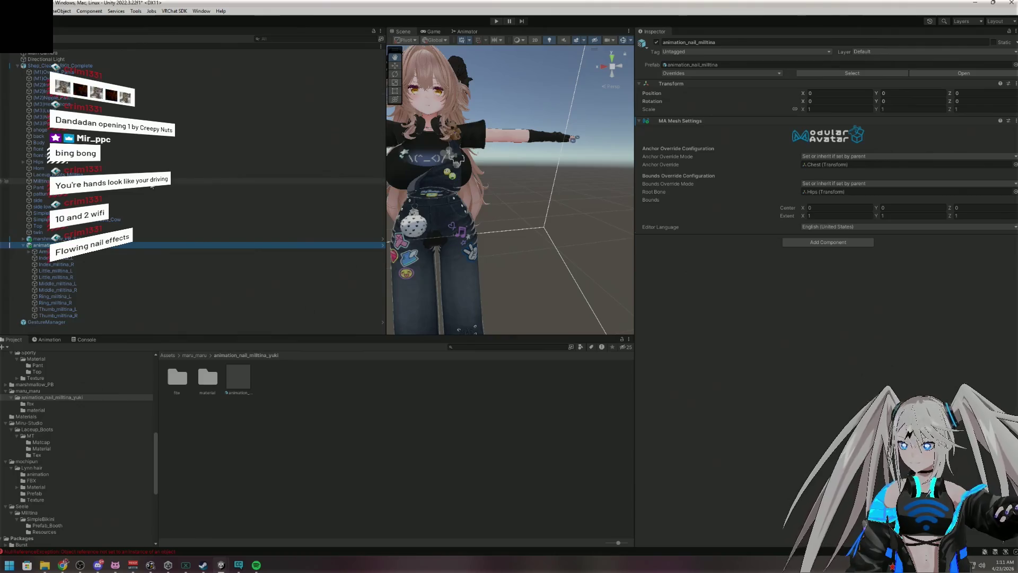
pyautogui.click(23, 245)
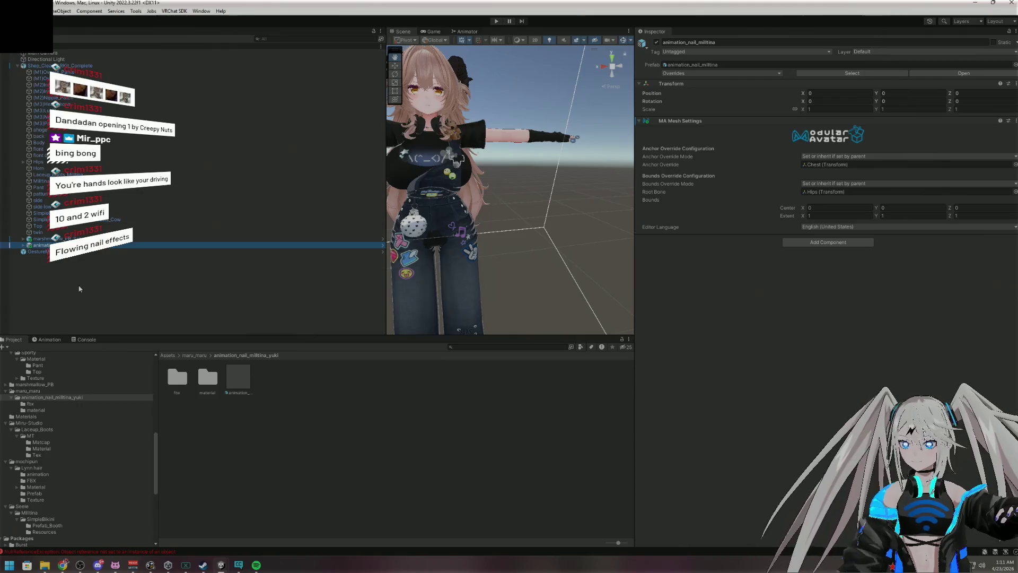
pyautogui.click(115, 252)
pyautogui.click(790, 163)
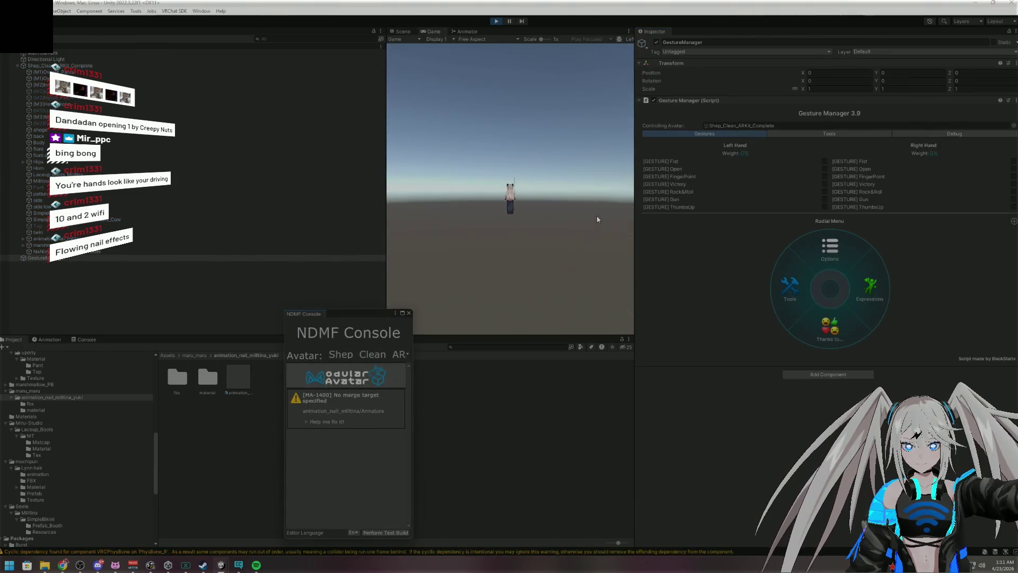
# Switch to the Scene view, review the NDMF missing-merge-target warning, and stop Play mode
pyautogui.click(395, 32)
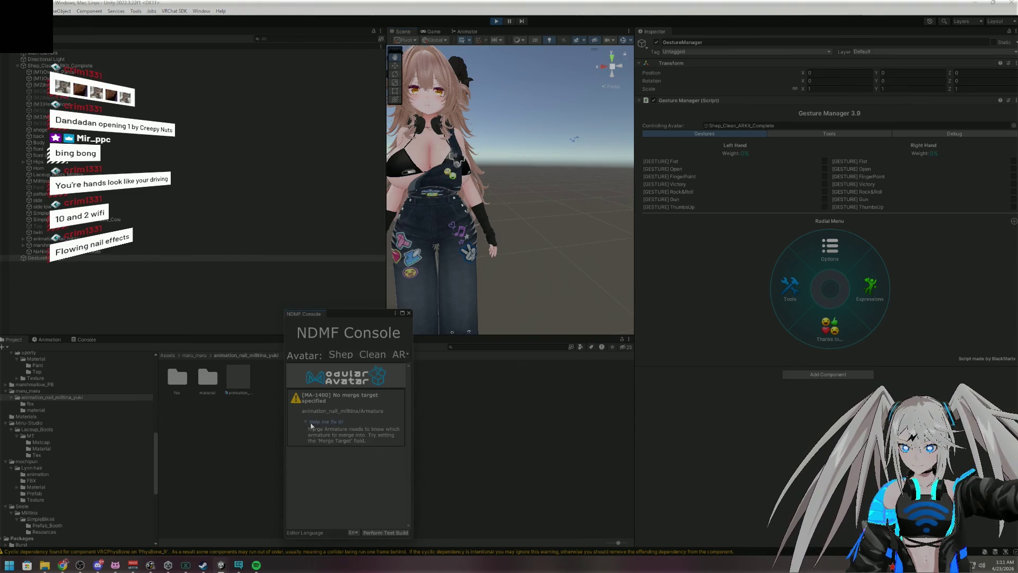
pyautogui.click(326, 422)
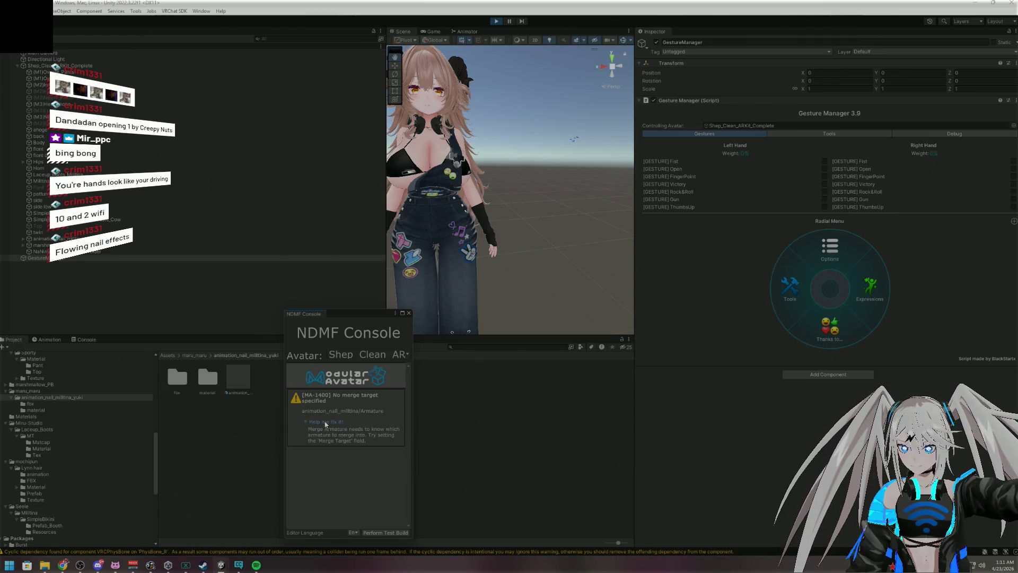
pyautogui.click(409, 313)
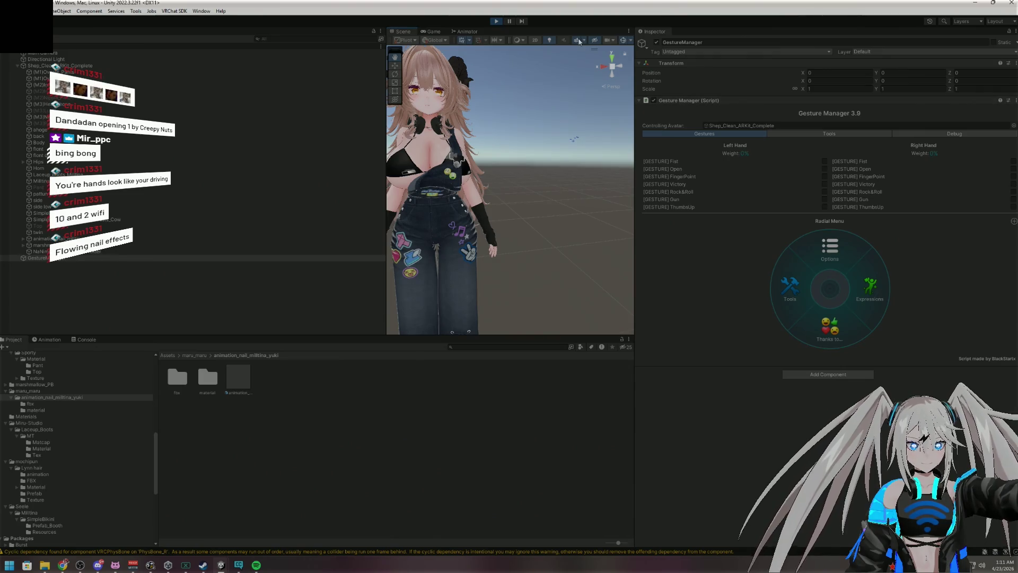
pyautogui.click(495, 22)
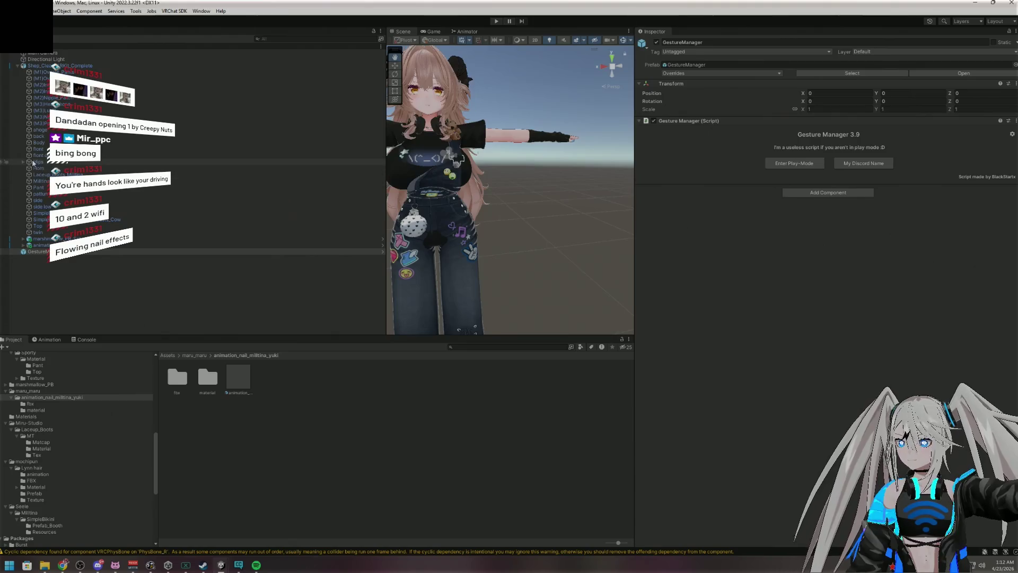
# Set the nail Armature's Merge Armature target to the avatar's Hips bone
pyautogui.click(43, 67)
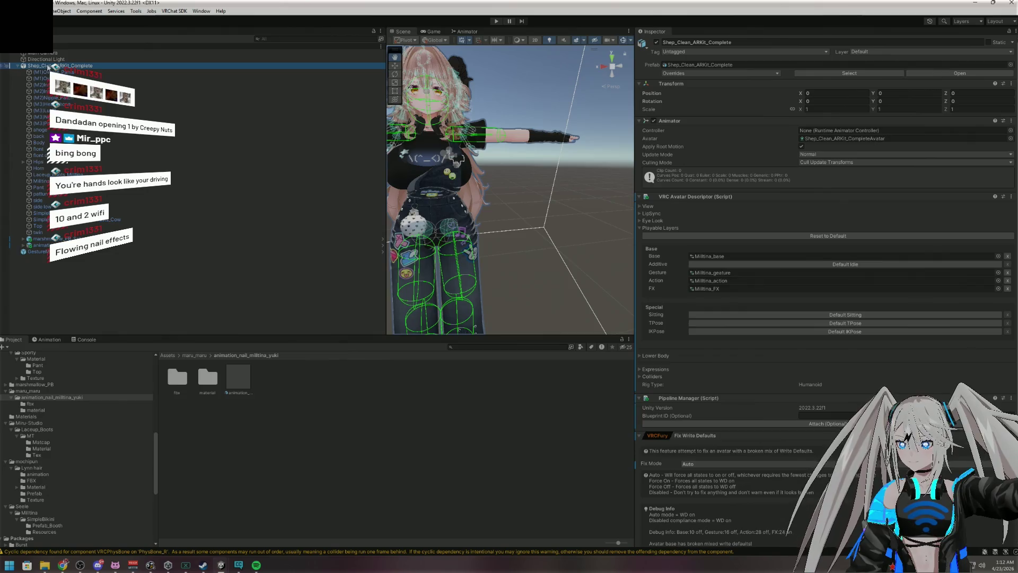
pyautogui.click(23, 245)
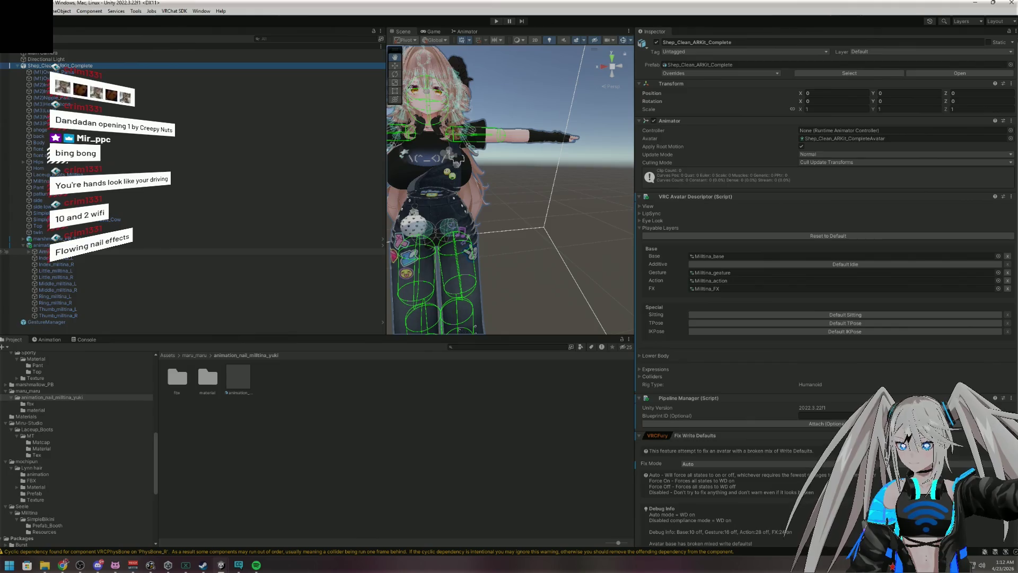
pyautogui.click(40, 251)
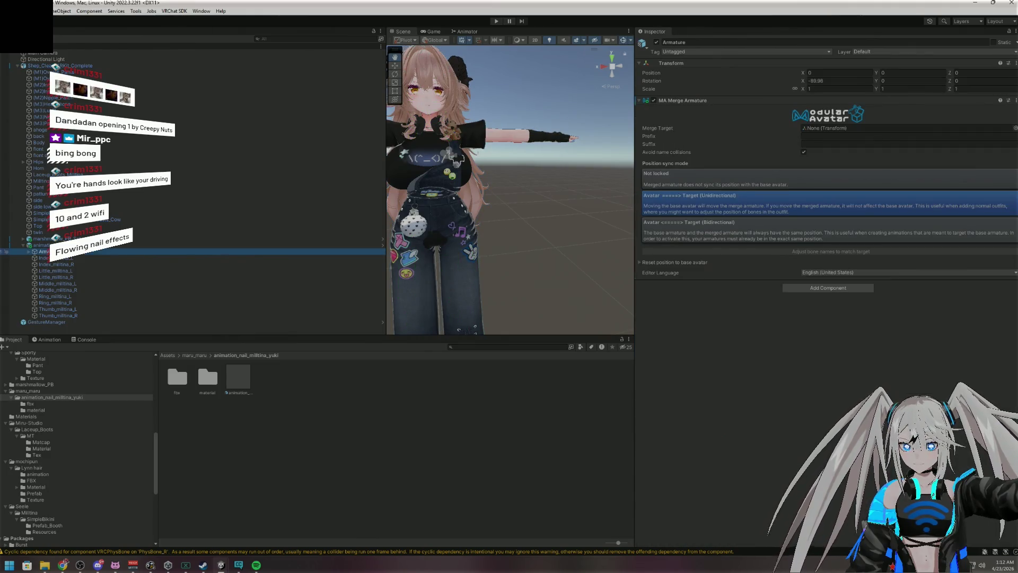
pyautogui.moveTo(38, 162)
pyautogui.mouseDown()
pyautogui.moveTo(212, 85)
pyautogui.moveTo(848, 128)
pyautogui.mouseUp()
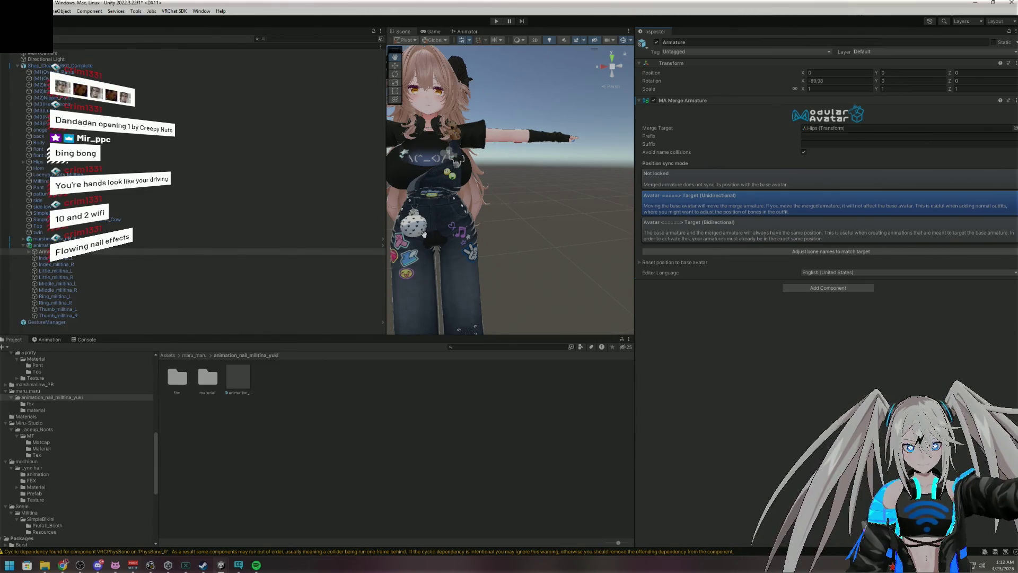
pyautogui.click(121, 322)
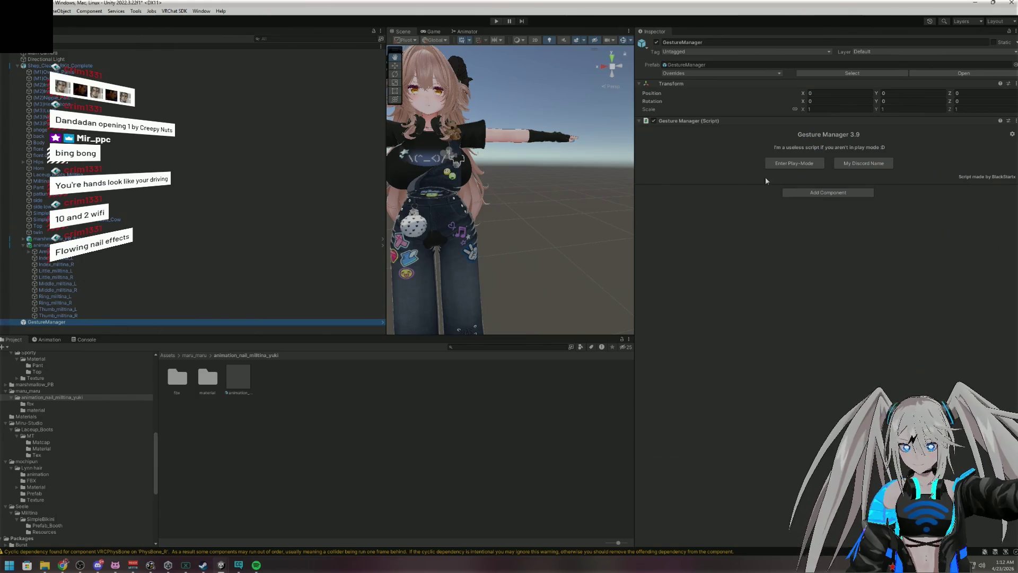
# Enter Play mode and switch to the Scene view of the avatar
pyautogui.click(791, 163)
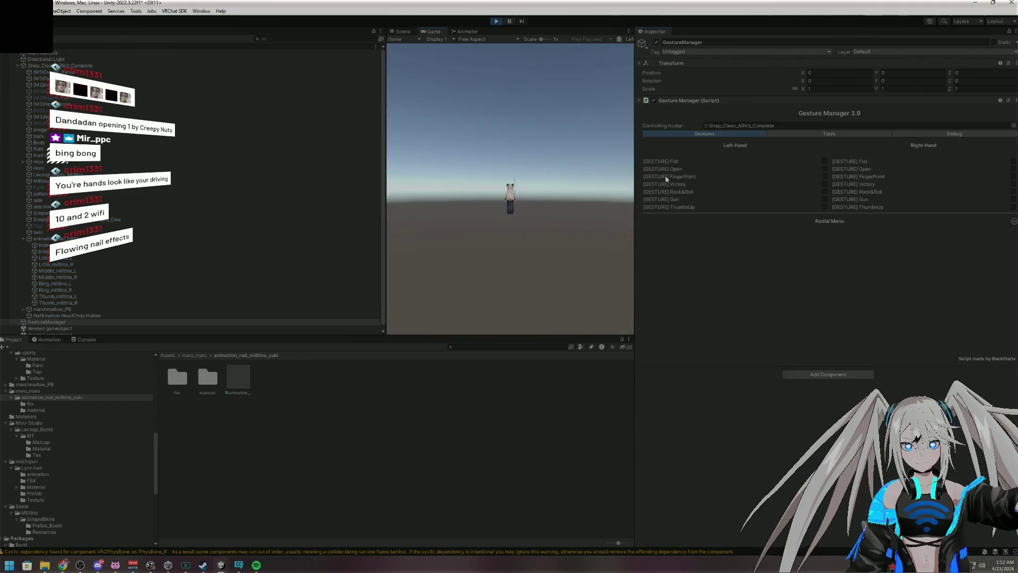
pyautogui.click(402, 31)
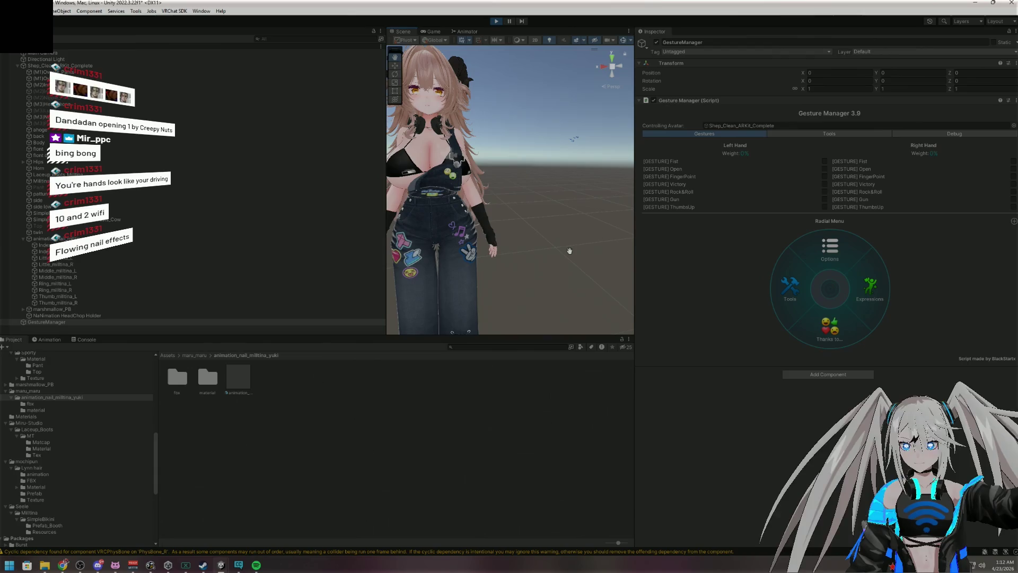
pyautogui.scroll(-5, 570, 251)
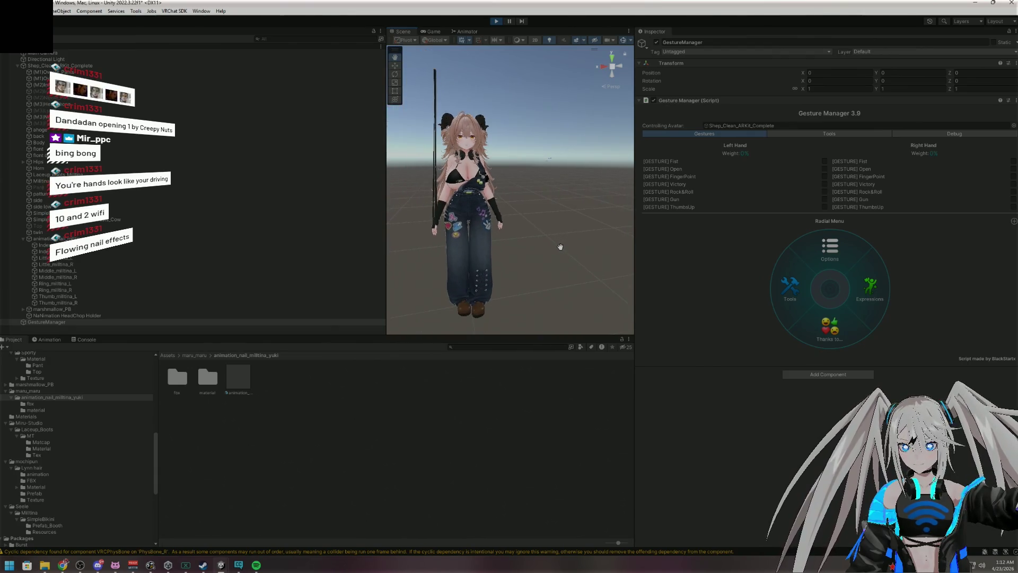
pyautogui.scroll(3, 560, 246)
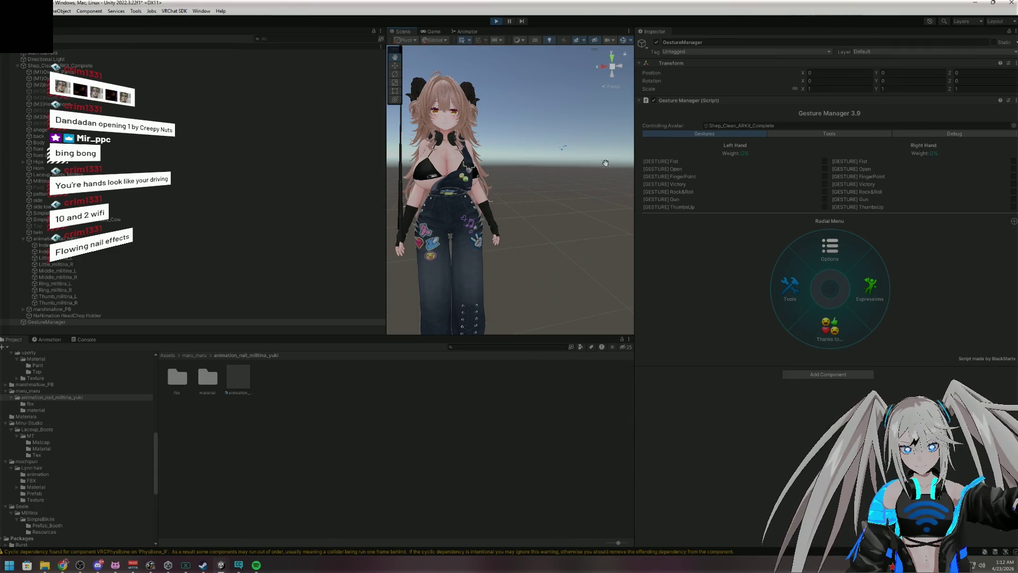
# Toggle the right- and left-hand Fist gestures on and off, then stop Play mode
pyautogui.click(1013, 162)
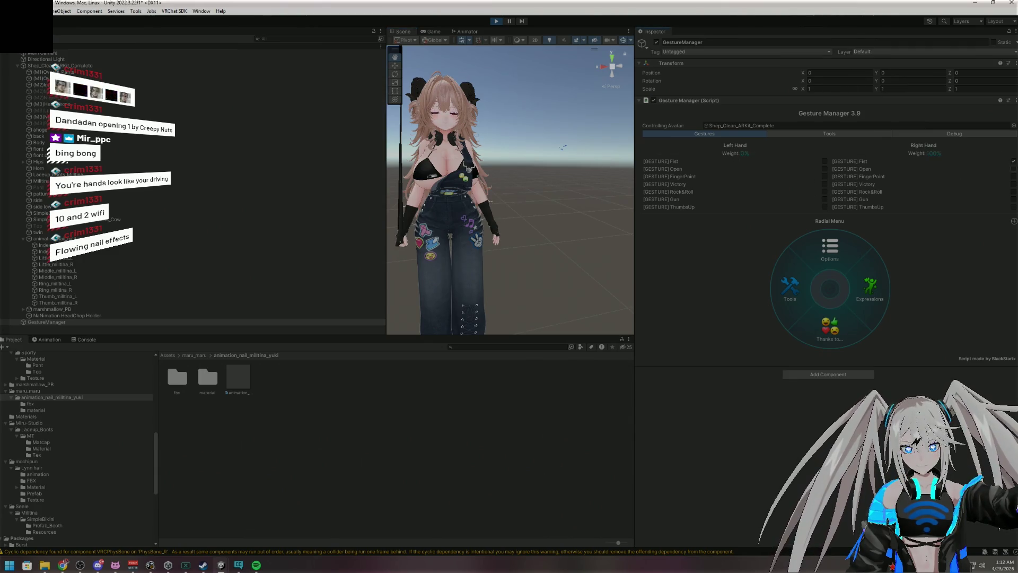
pyautogui.click(1013, 161)
pyautogui.click(824, 162)
pyautogui.click(824, 162)
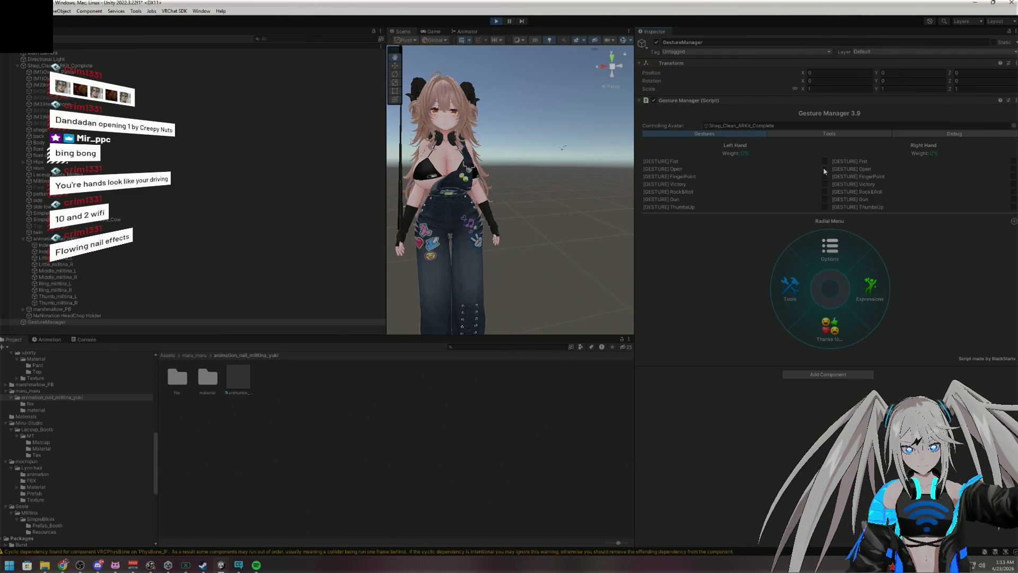
pyautogui.click(823, 161)
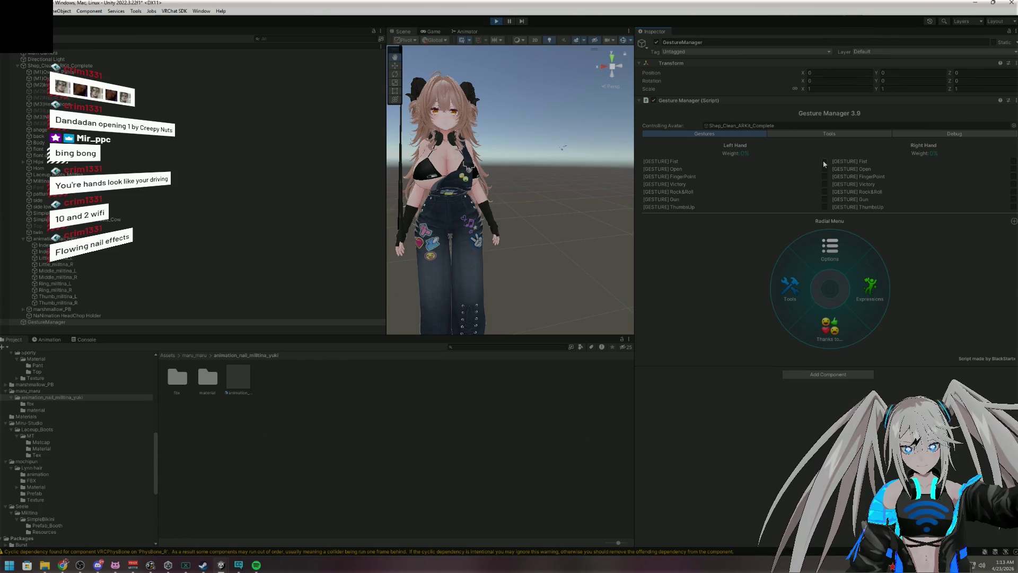
pyautogui.click(823, 161)
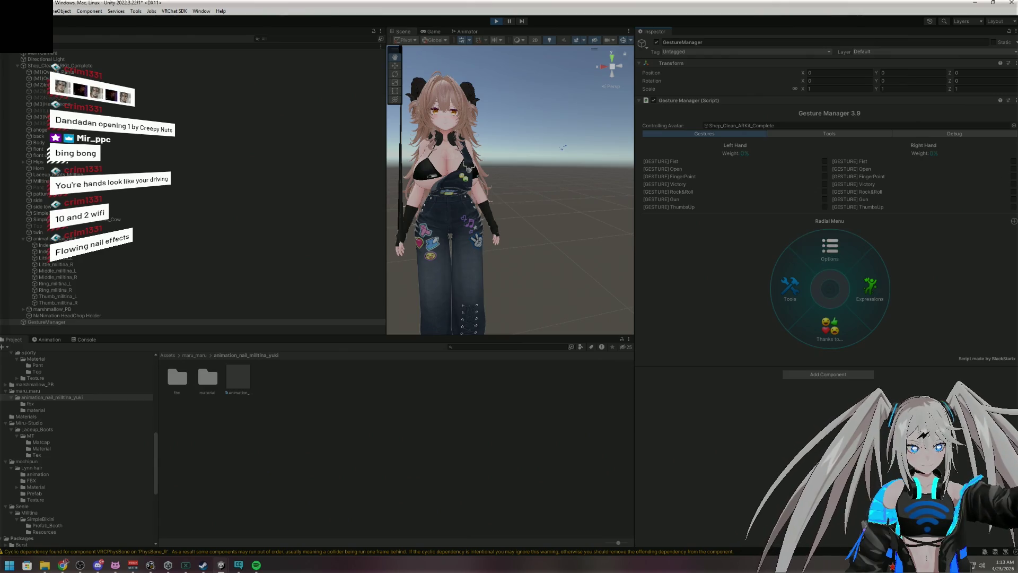
pyautogui.click(1014, 169)
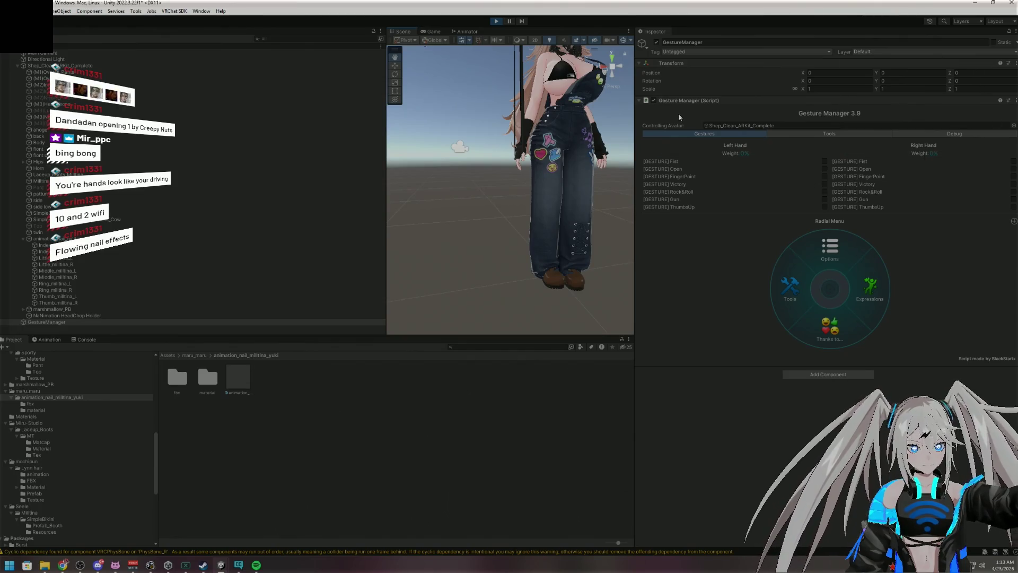
pyautogui.click(496, 23)
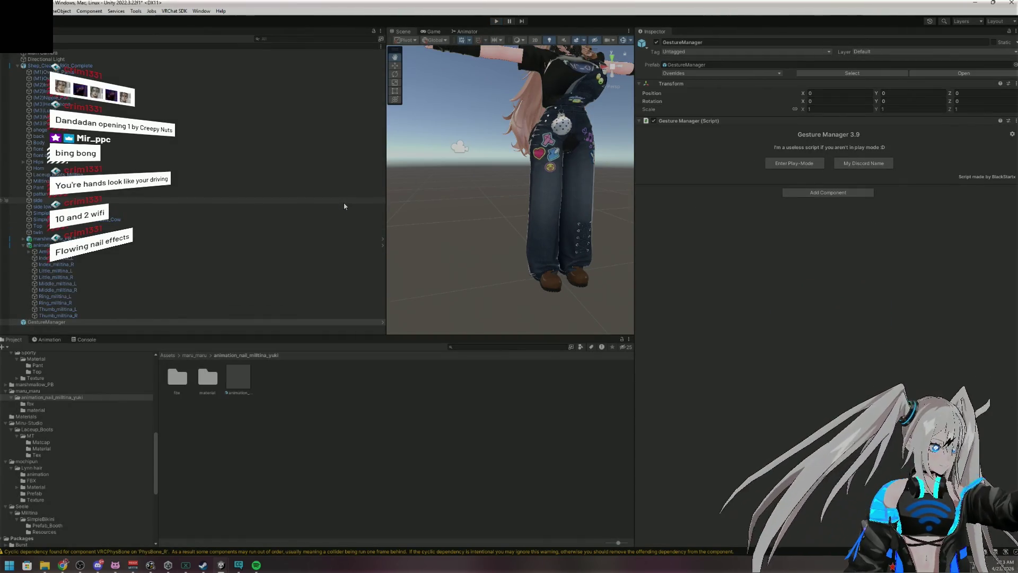
pyautogui.click(260, 566)
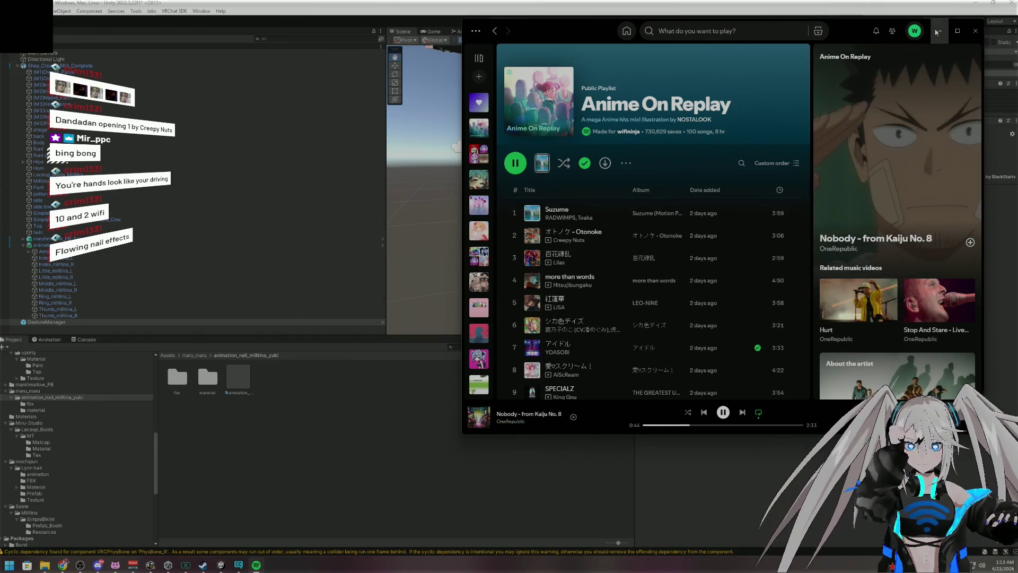
pyautogui.click(938, 30)
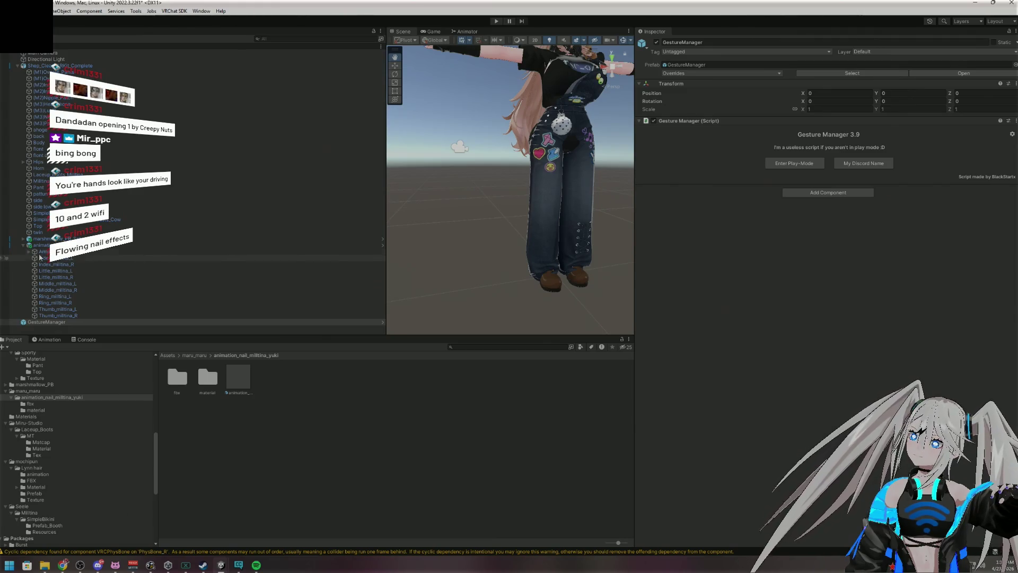
# Inspect (M2)Inner_Sleeves, revealing its Lower_arm_R root bone and collapsing its Materials list
pyautogui.click(23, 245)
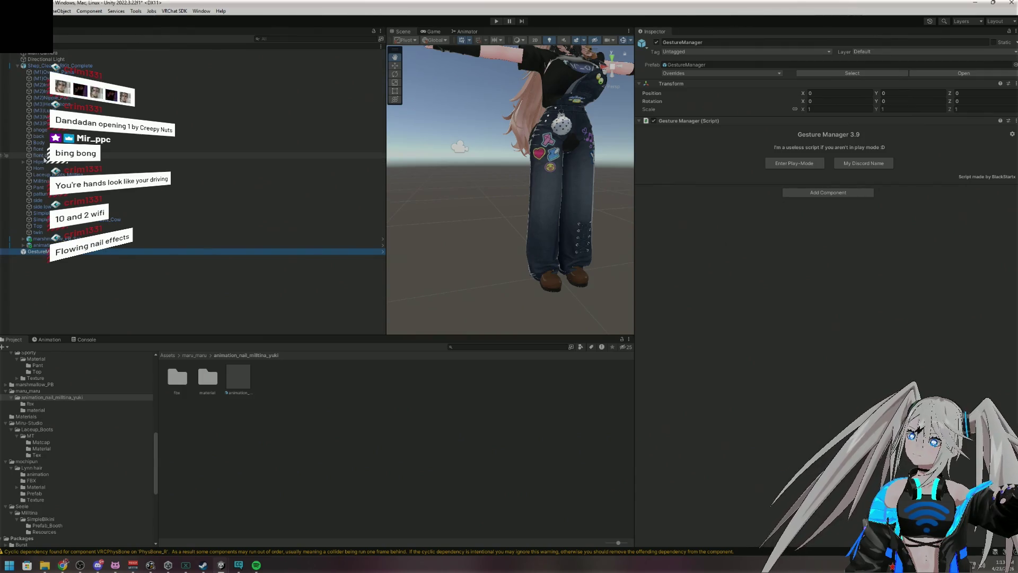
pyautogui.click(8, 85)
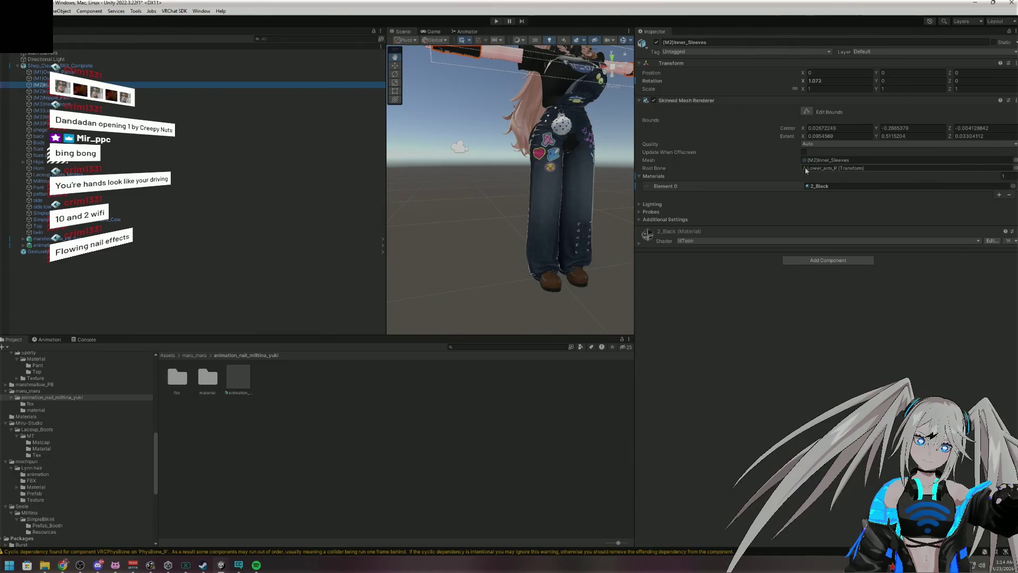
pyautogui.click(805, 169)
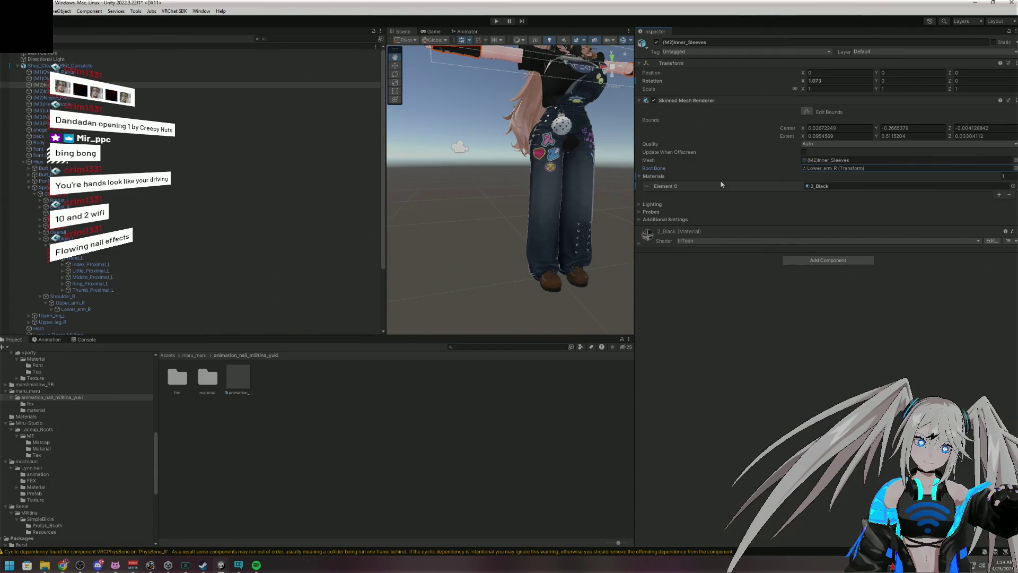
pyautogui.click(648, 176)
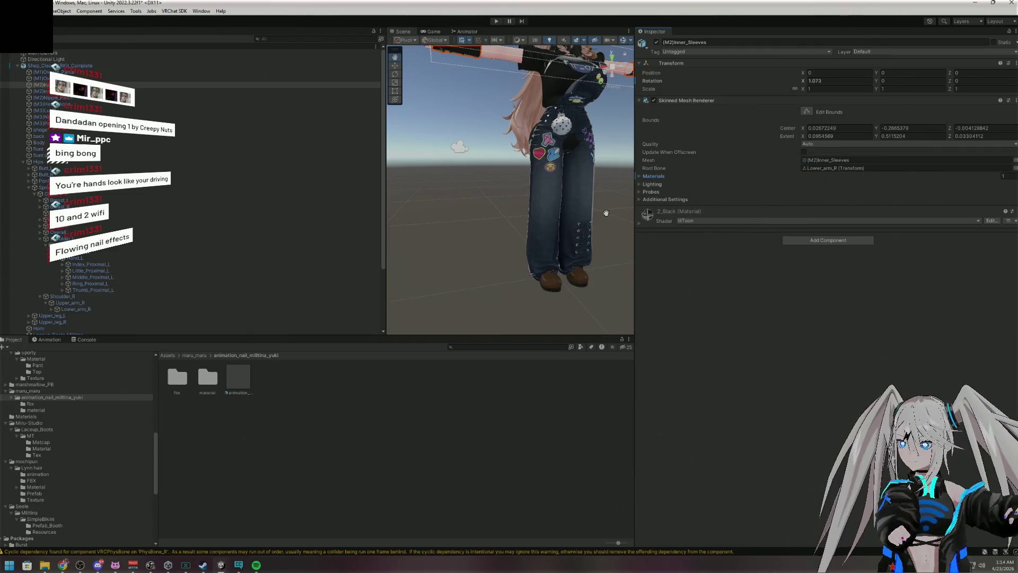
pyautogui.moveTo(471, 174)
pyautogui.mouseDown()
pyautogui.moveTo(466, 246)
pyautogui.moveTo(448, 239)
pyautogui.moveTo(531, 228)
pyautogui.mouseUp()
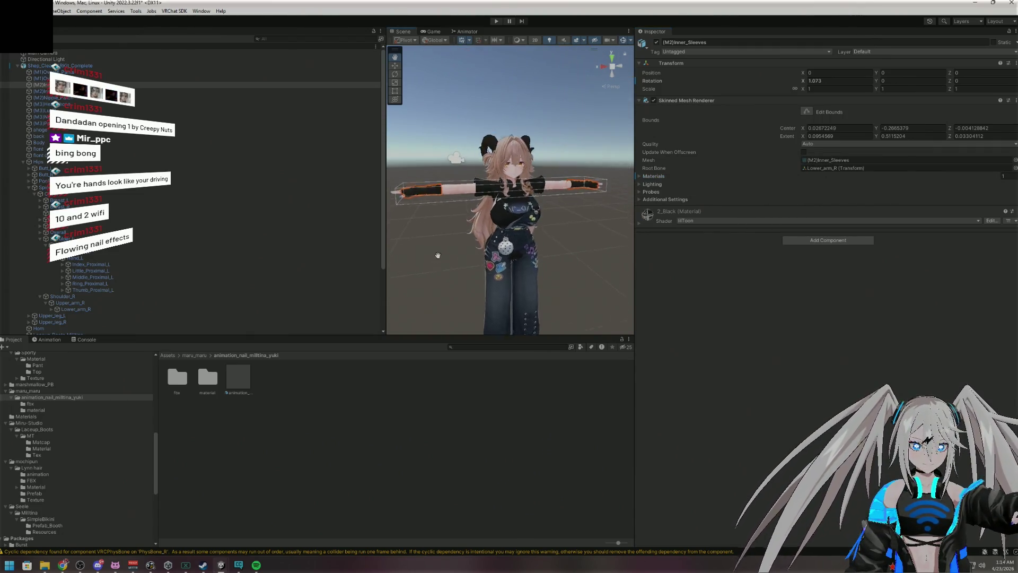
pyautogui.scroll(3, 446, 239)
pyautogui.scroll(5, 552, 219)
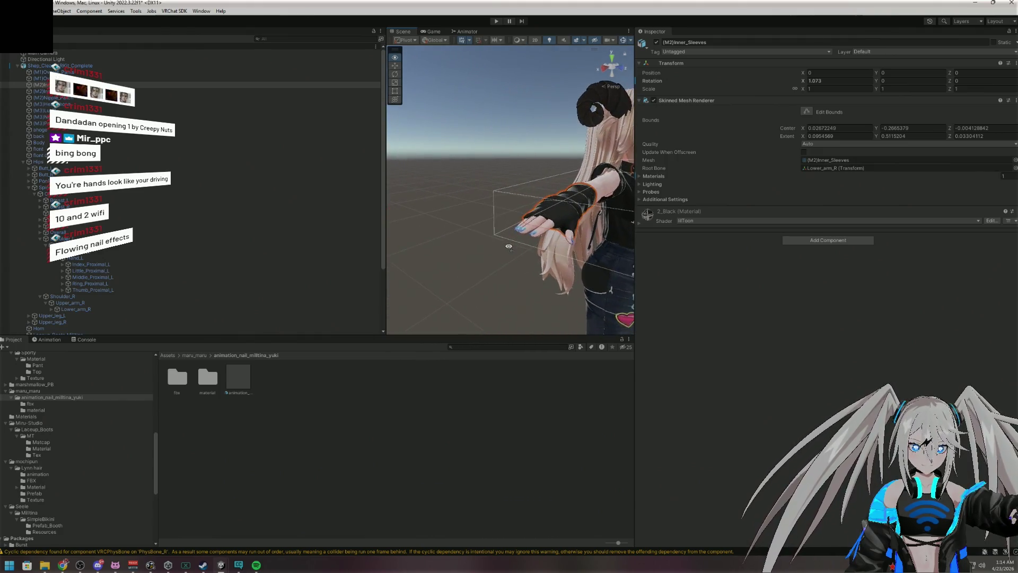
pyautogui.scroll(-5, 552, 219)
pyautogui.moveTo(477, 175)
pyautogui.mouseDown()
pyautogui.moveTo(363, 129)
pyautogui.moveTo(378, 99)
pyautogui.moveTo(233, 215)
pyautogui.mouseUp()
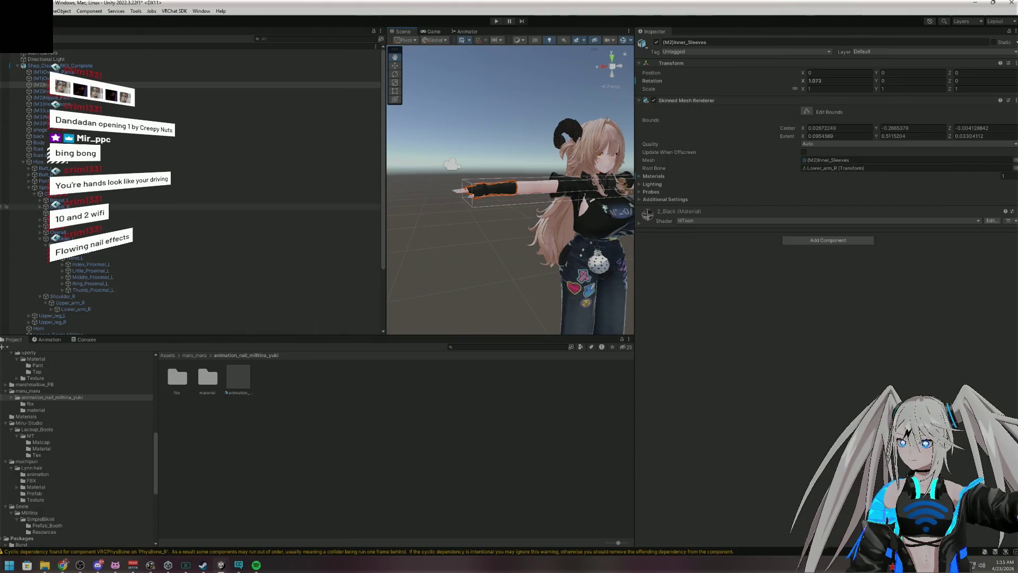
pyautogui.scroll(-5, 123, 72)
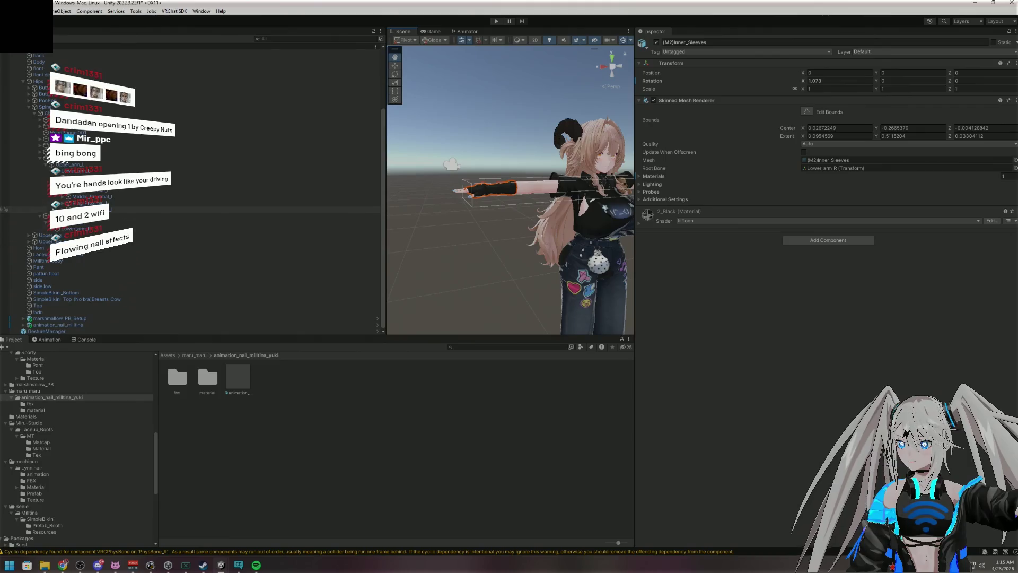
pyautogui.scroll(3, 44, 166)
# Collapse the Spine and Hips bones and select the Milltina body's VRCFury toggles
pyautogui.scroll(2, 41, 205)
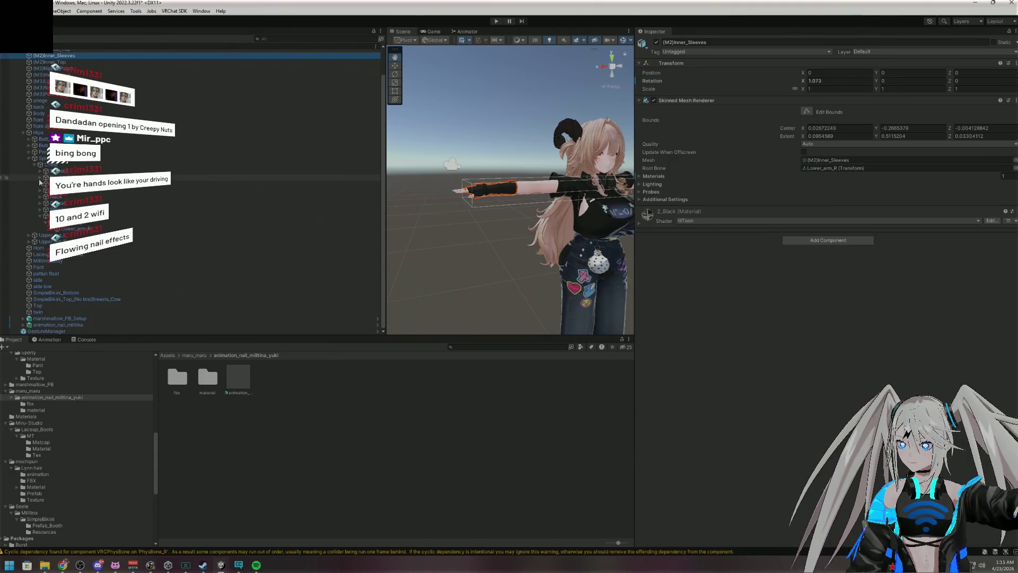
pyautogui.click(28, 158)
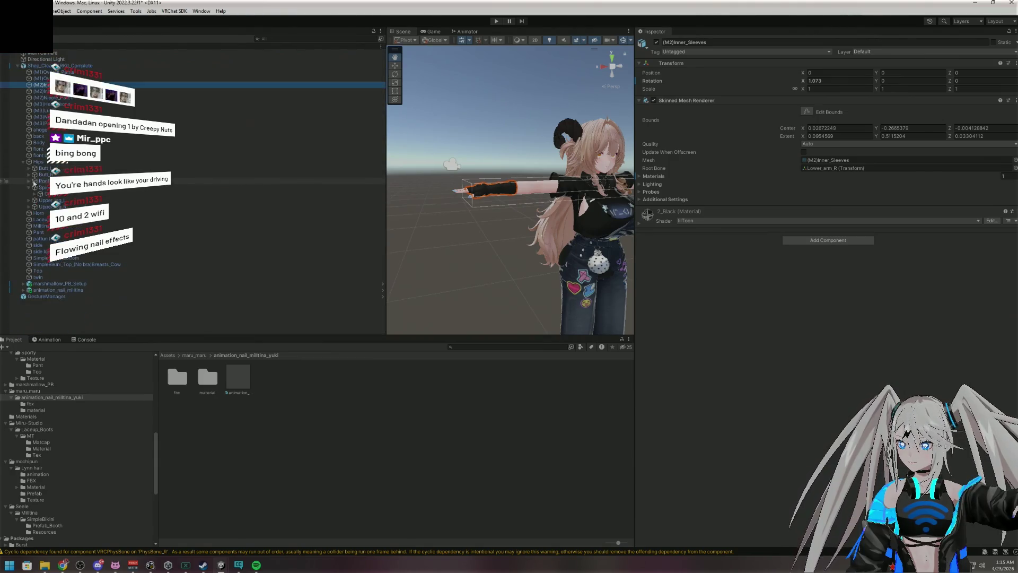
pyautogui.click(22, 161)
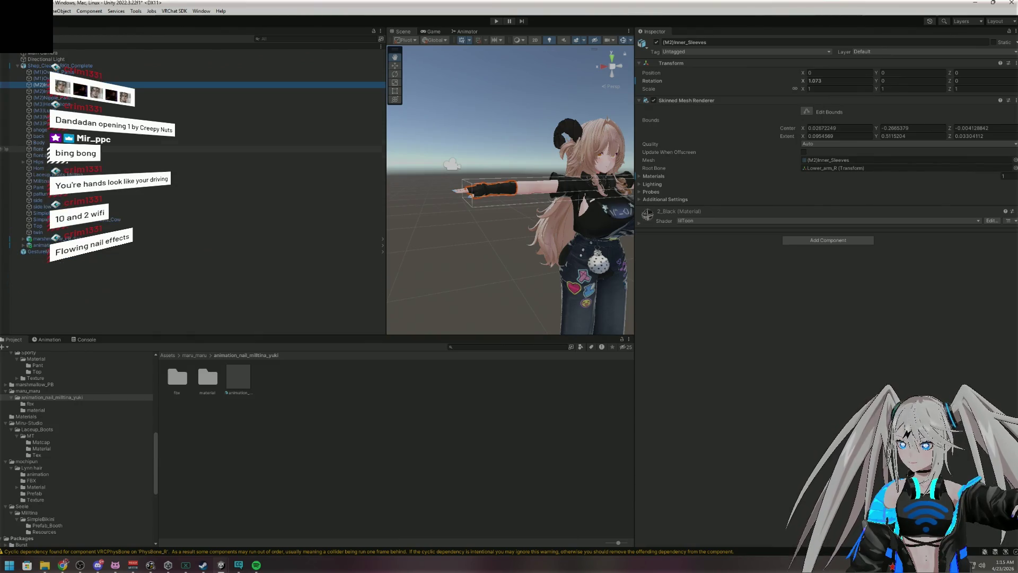
pyautogui.click(42, 180)
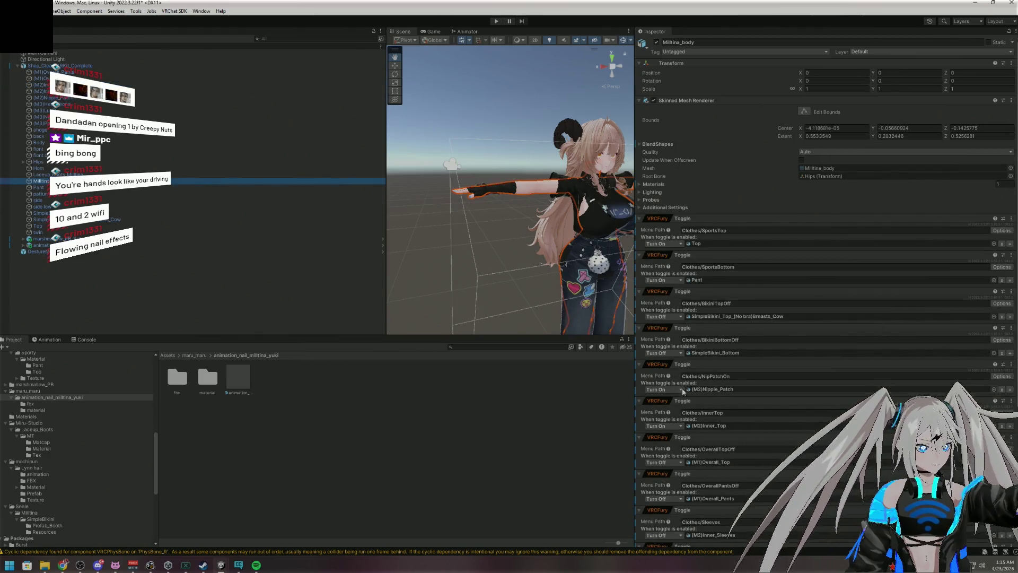
# Change the Sleeves toggle action from Turn Off to Turn On, then select animation_nail_milltina
pyautogui.scroll(-7, 777, 364)
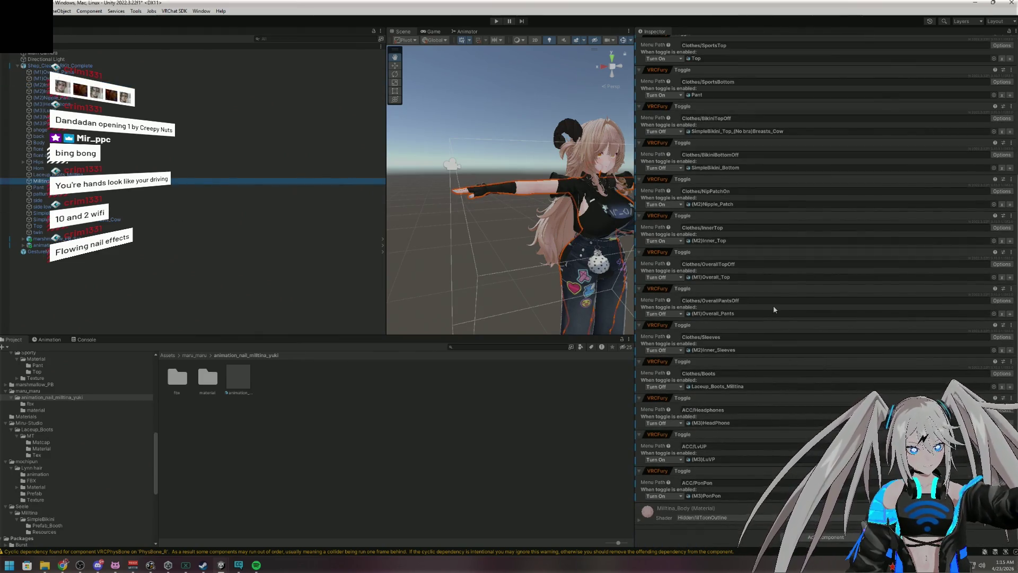
pyautogui.click(651, 351)
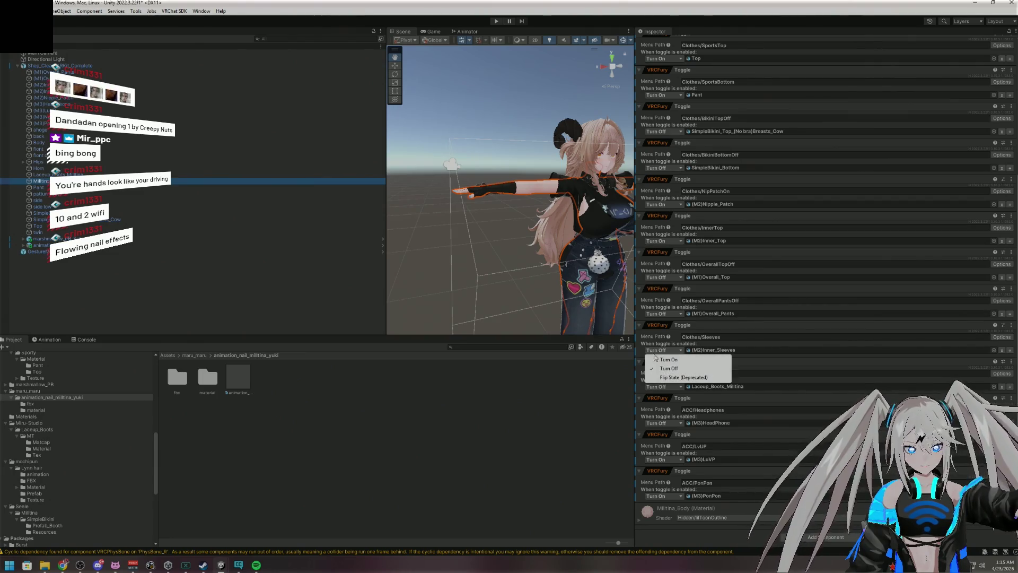
pyautogui.click(663, 358)
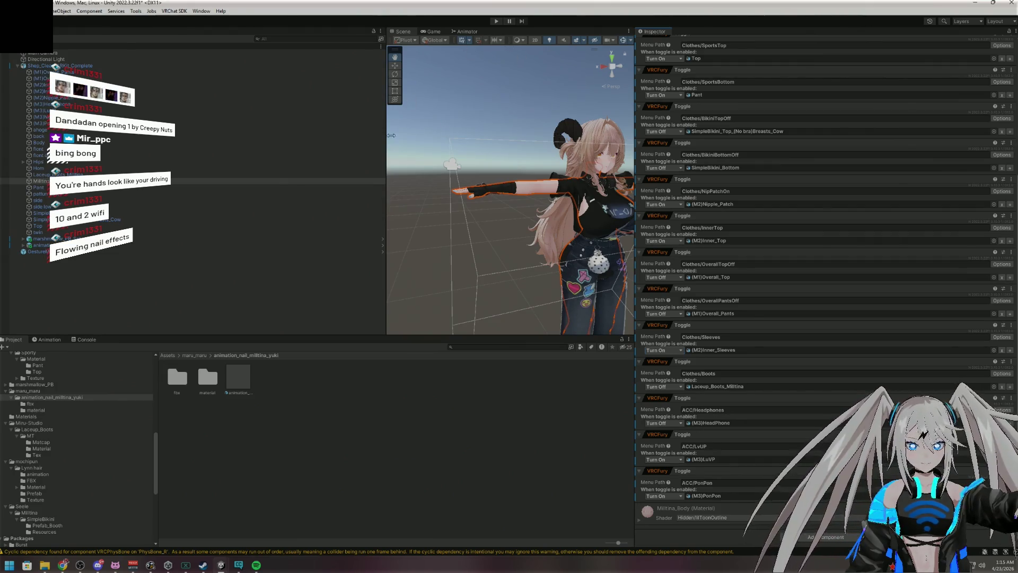
pyautogui.click(170, 246)
pyautogui.click(164, 250)
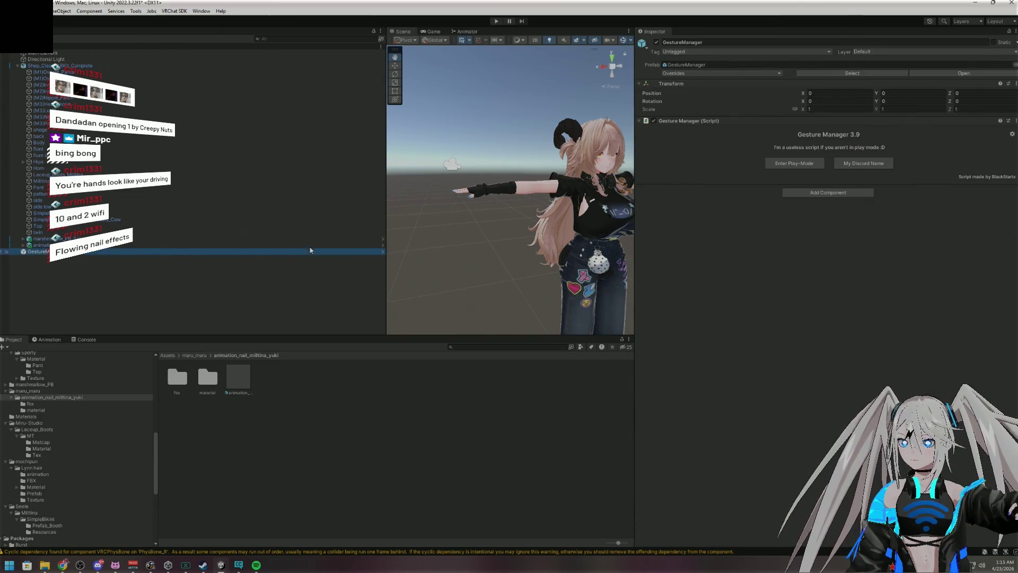
pyautogui.click(778, 164)
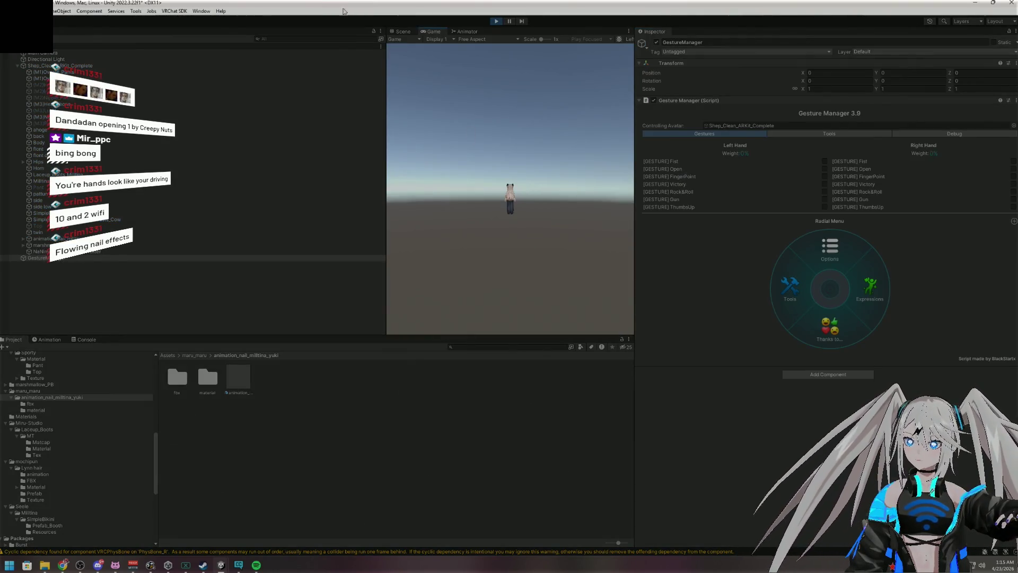
pyautogui.click(403, 31)
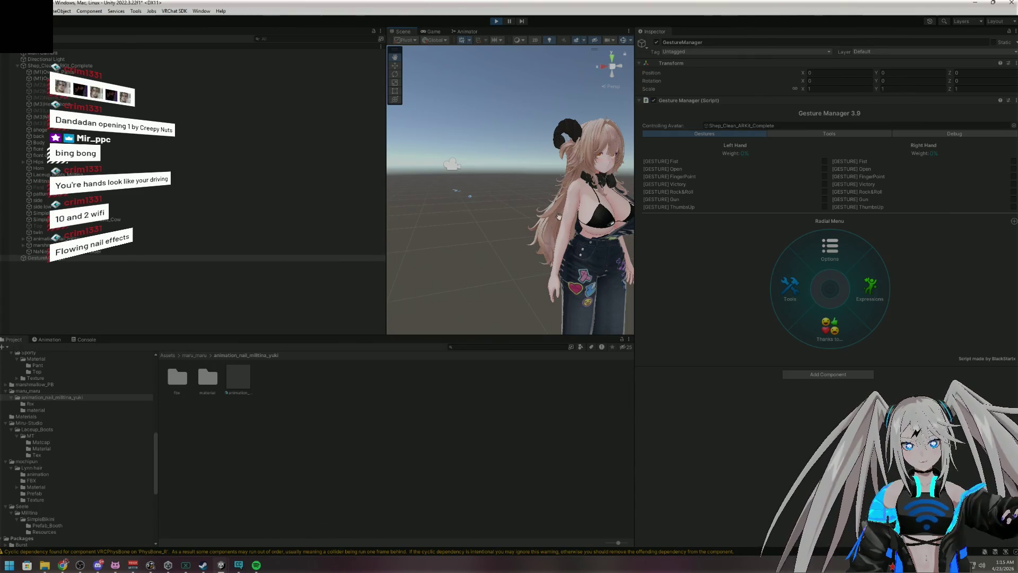
pyautogui.click(496, 21)
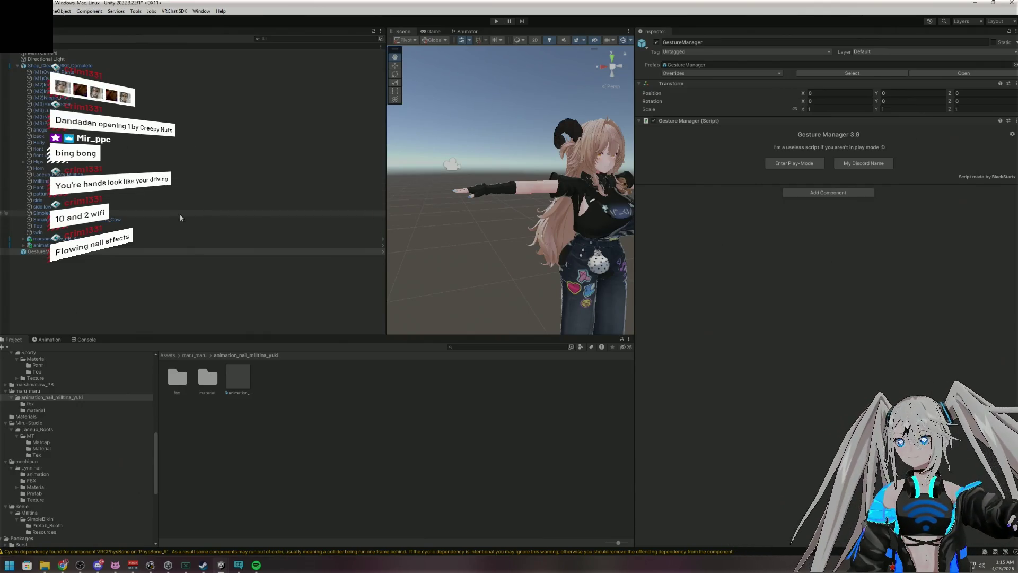
# Select the animation_nail_milltina prefab and briefly expand its children
pyautogui.click(129, 245)
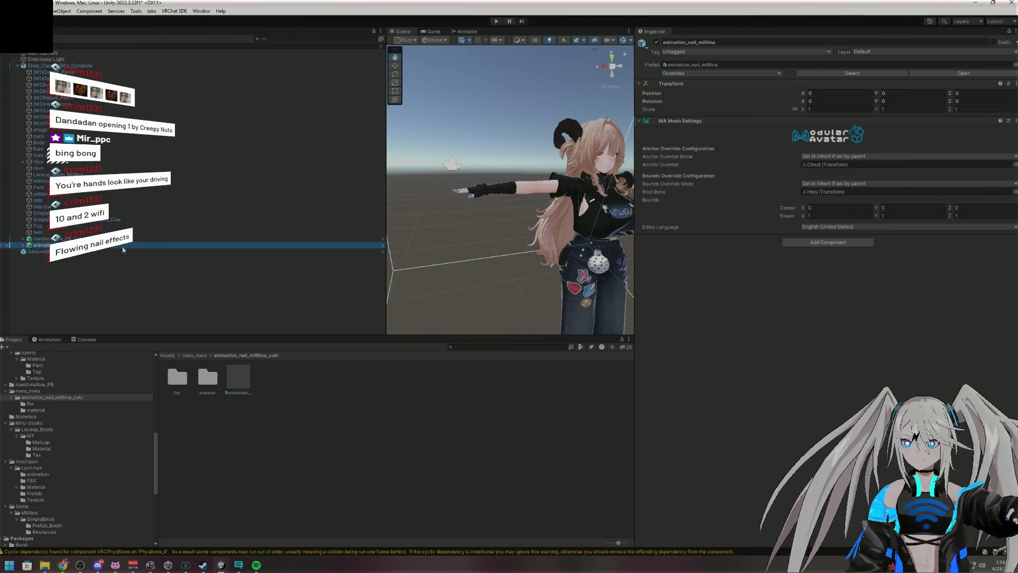
pyautogui.click(24, 245)
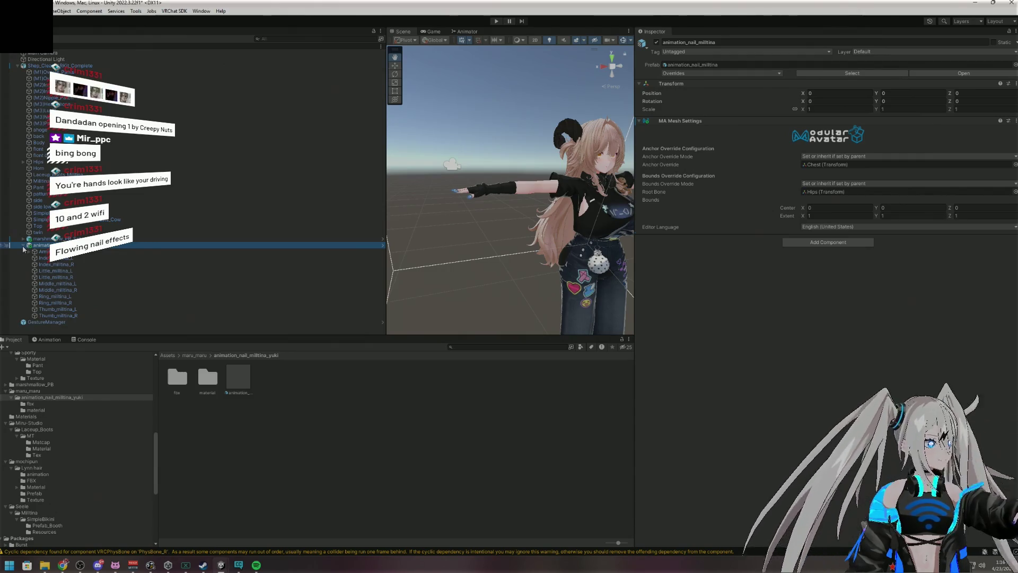
pyautogui.click(23, 246)
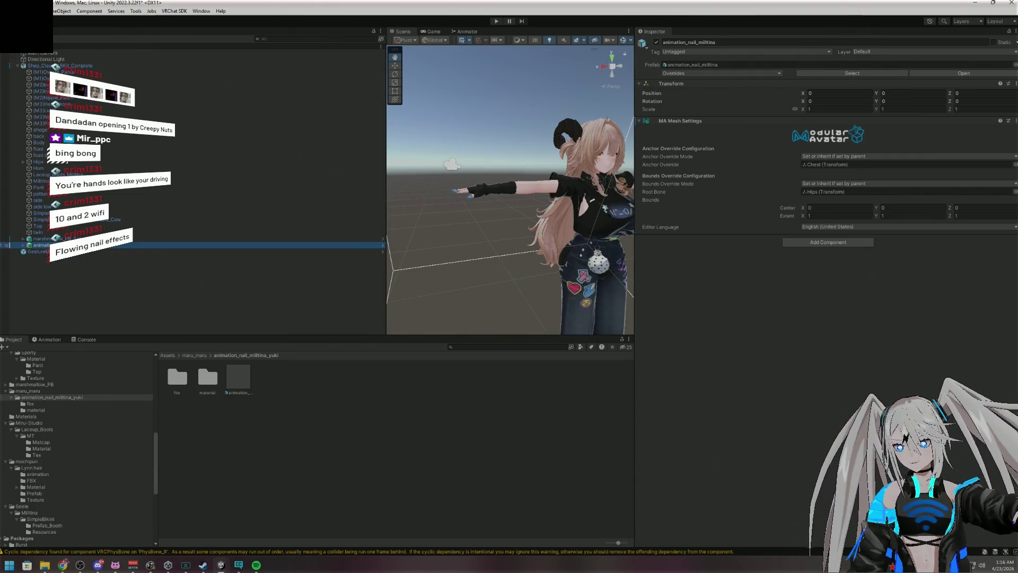
pyautogui.click(121, 256)
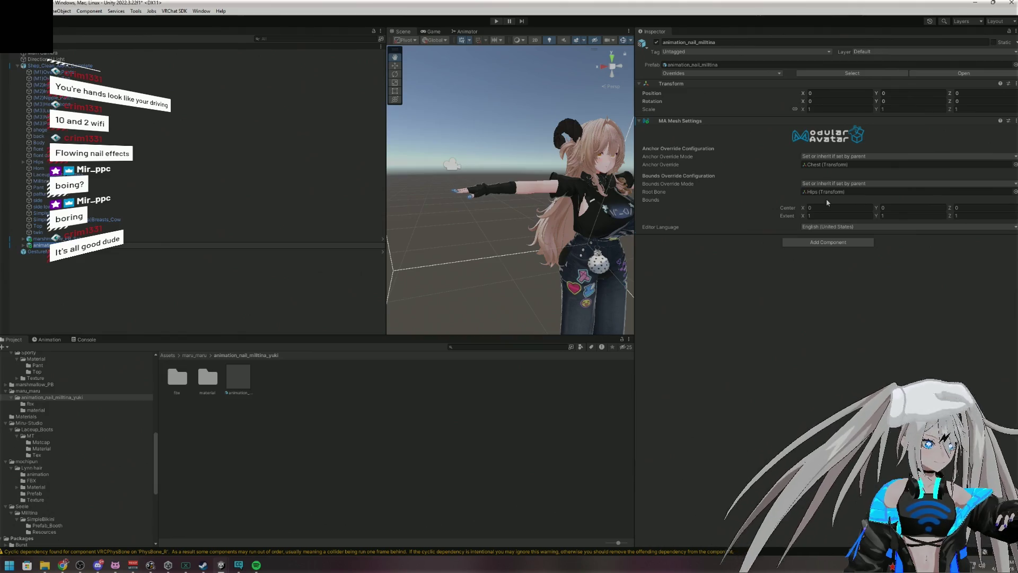
# Zoom and pan the Scene view onto the gloved hand with blue nails
pyautogui.scroll(5, 538, 178)
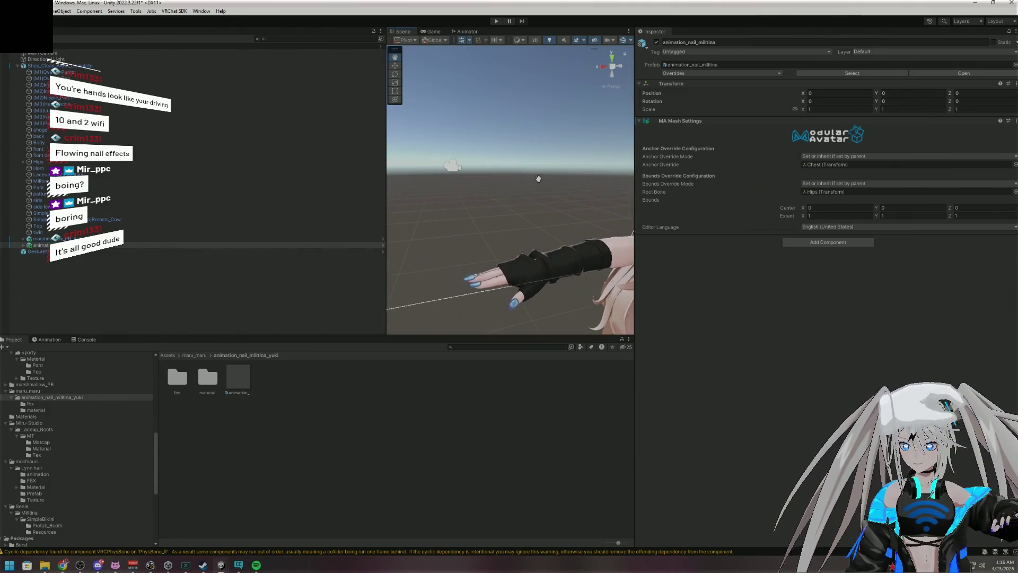
pyautogui.moveTo(538, 179)
pyautogui.mouseDown()
pyautogui.moveTo(488, 158)
pyautogui.moveTo(492, 138)
pyautogui.moveTo(556, 135)
pyautogui.mouseUp()
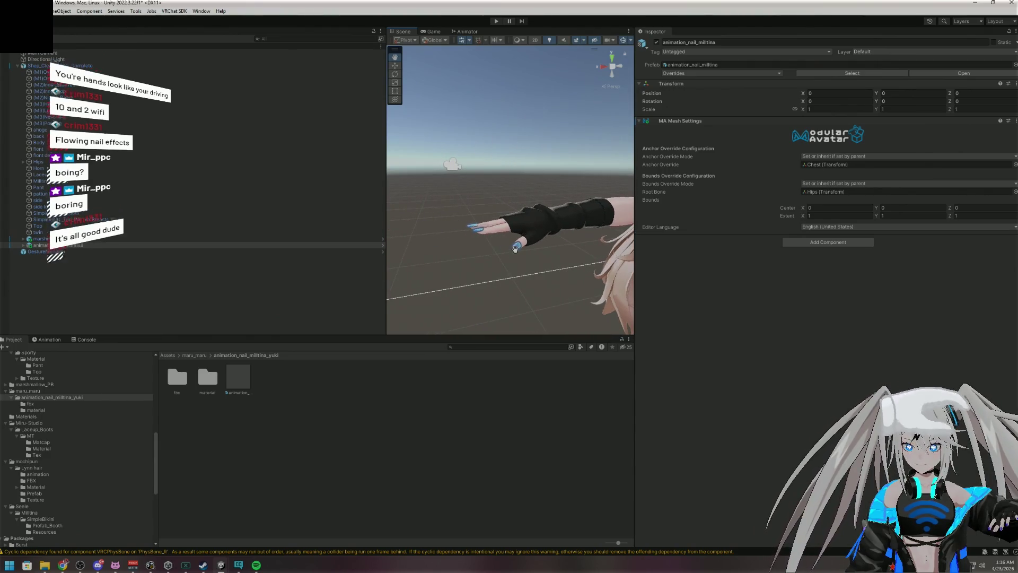
pyautogui.moveTo(515, 248)
pyautogui.mouseDown()
pyautogui.moveTo(517, 221)
pyautogui.moveTo(448, 270)
pyautogui.mouseUp()
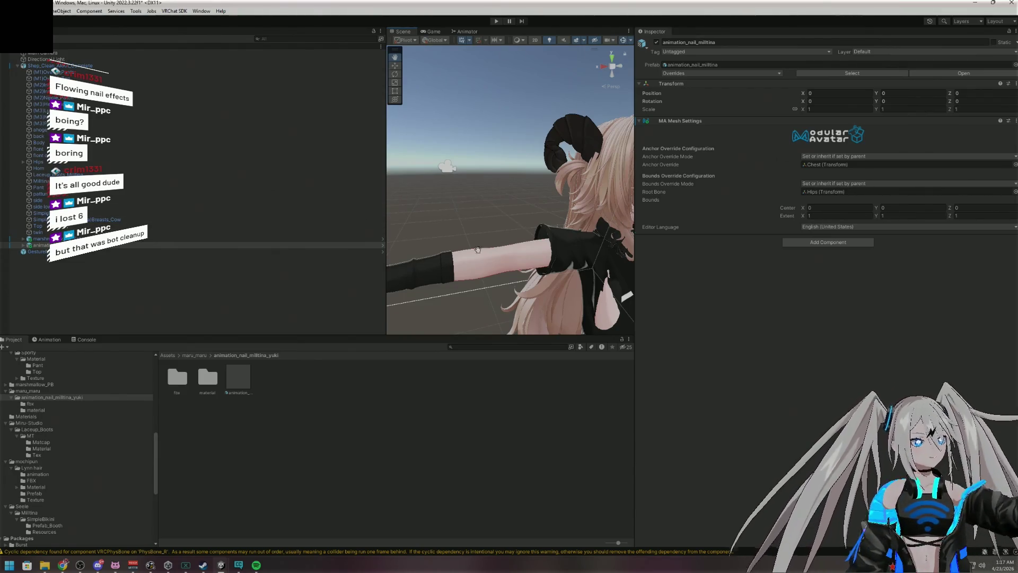
pyautogui.moveTo(491, 258)
pyautogui.mouseDown()
pyautogui.moveTo(462, 265)
pyautogui.moveTo(543, 232)
pyautogui.moveTo(530, 265)
pyautogui.moveTo(657, 298)
pyautogui.moveTo(576, 275)
pyautogui.moveTo(629, 284)
pyautogui.moveTo(589, 285)
pyautogui.moveTo(490, 174)
pyautogui.moveTo(557, 210)
pyautogui.moveTo(535, 230)
pyautogui.moveTo(487, 236)
pyautogui.mouseUp()
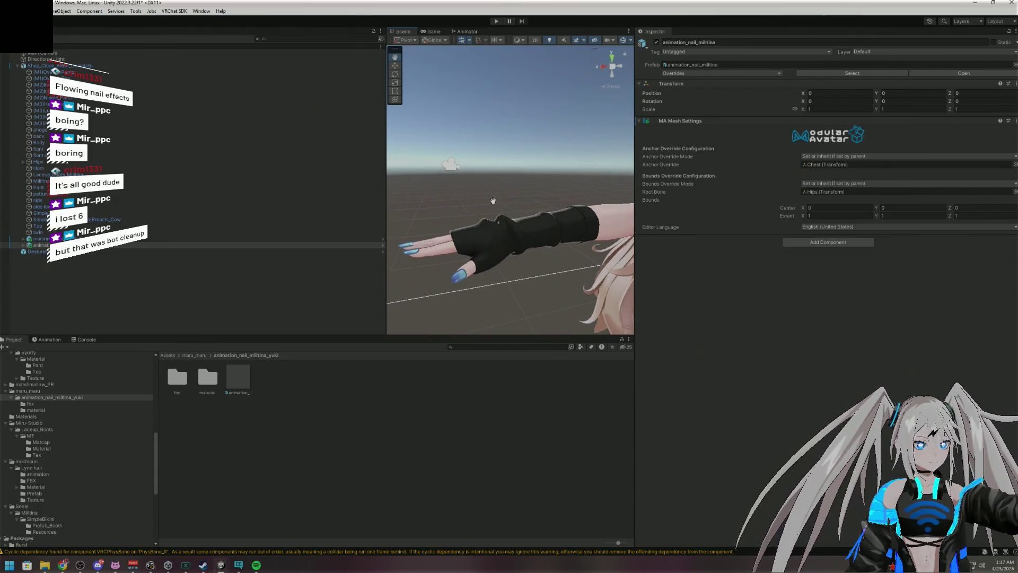
pyautogui.scroll(5, 505, 219)
# Expand the nail prefab and select its Armature to show the merge settings
pyautogui.click(129, 246)
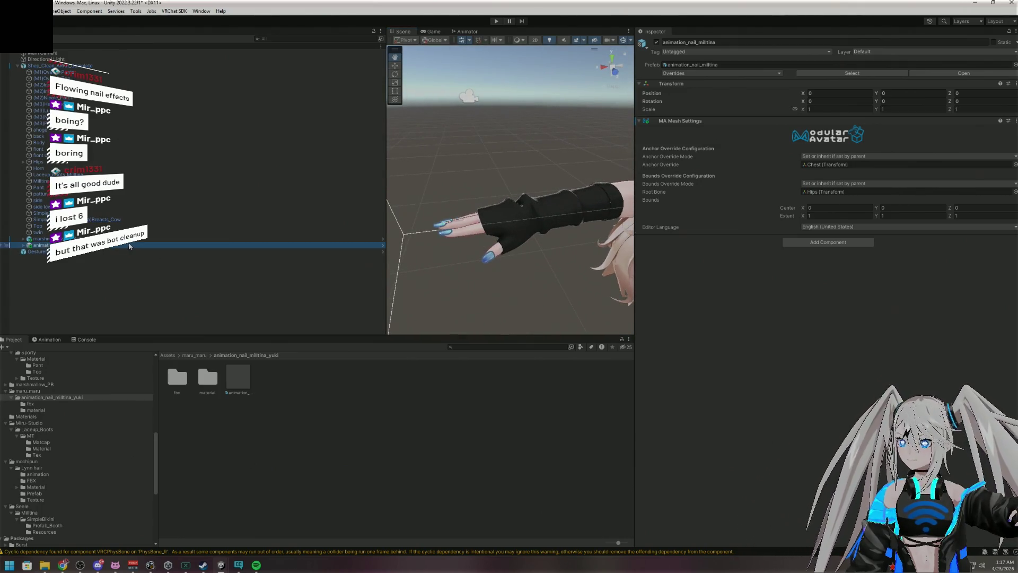
pyautogui.click(24, 246)
pyautogui.click(40, 252)
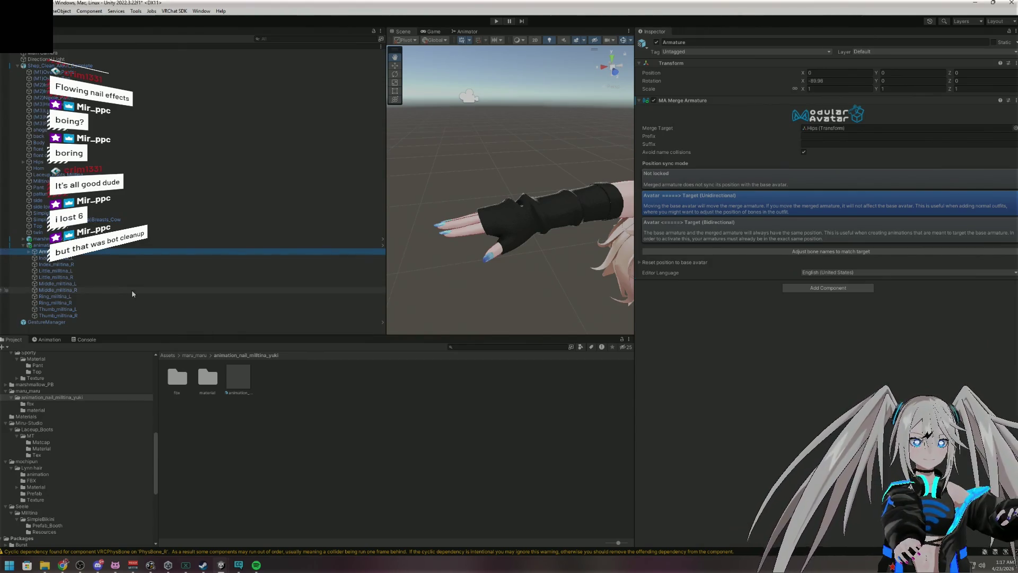
pyautogui.click(640, 263)
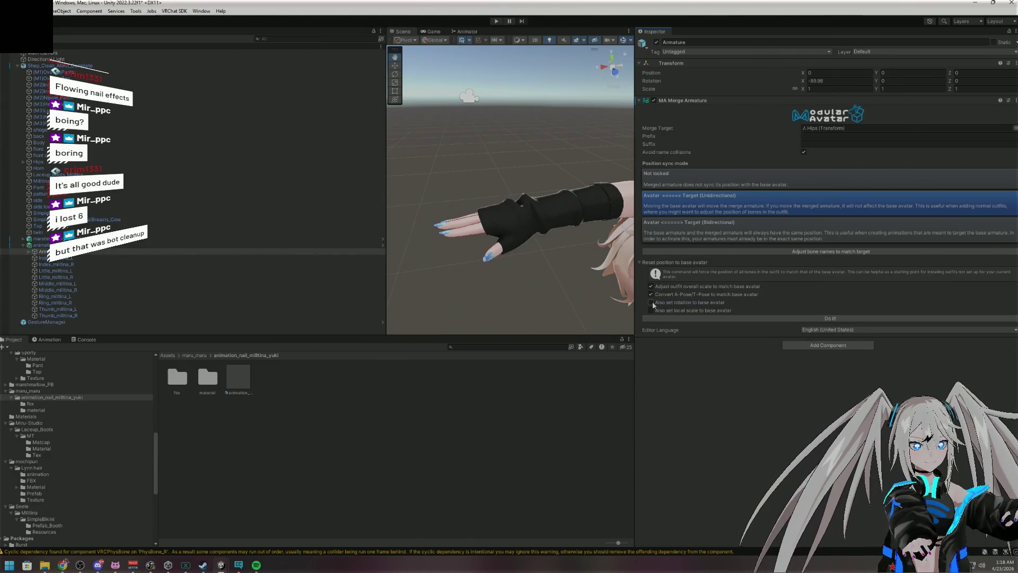
pyautogui.click(662, 319)
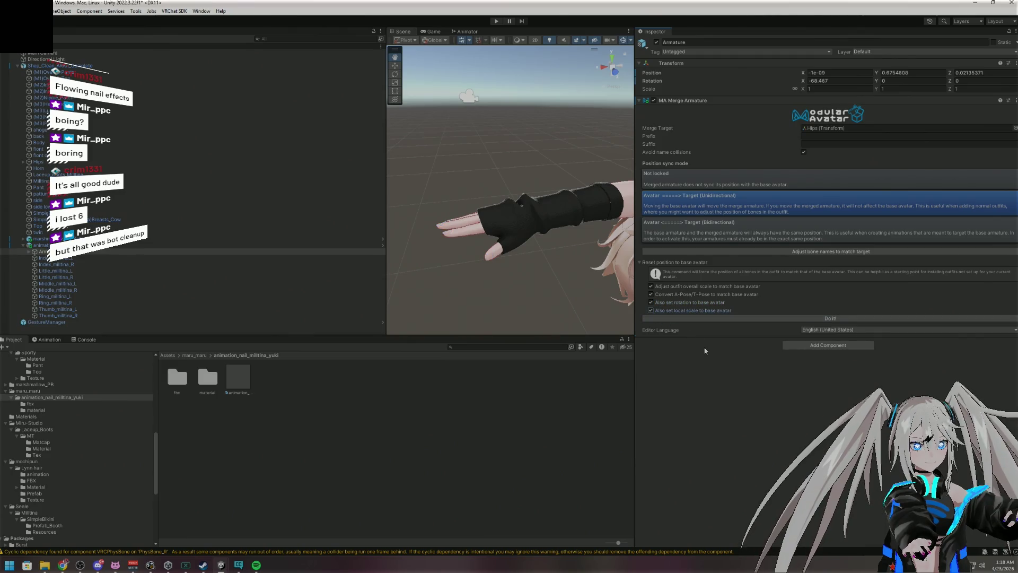
pyautogui.hotkey('ctrl', 'z')
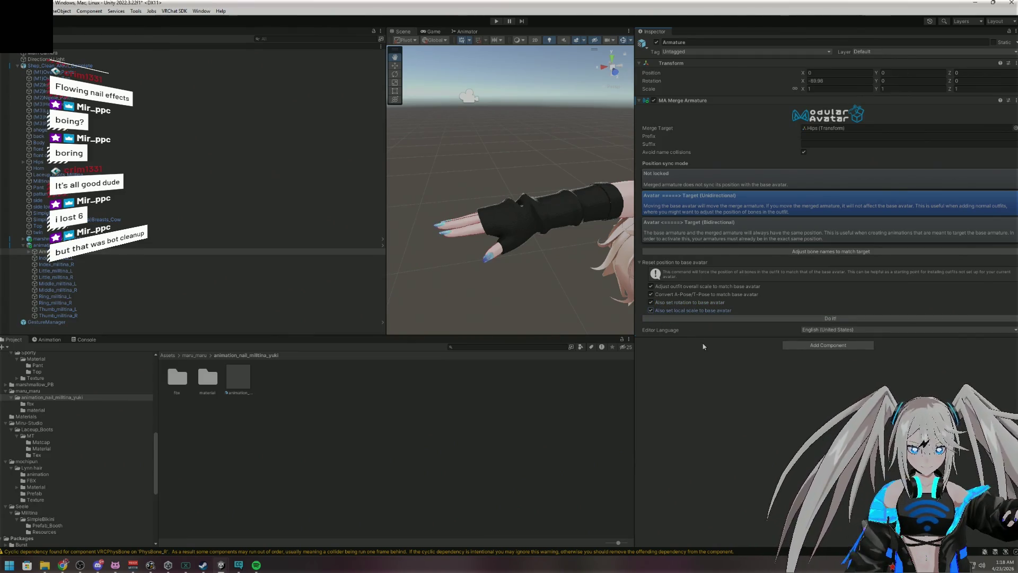
pyautogui.hotkey('ctrl', 'z')
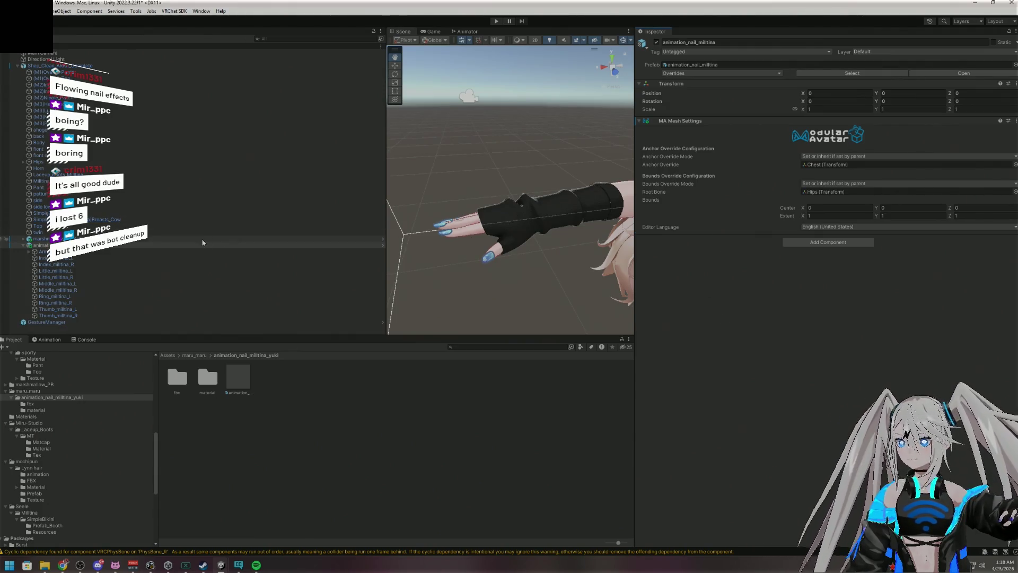
pyautogui.click(27, 251)
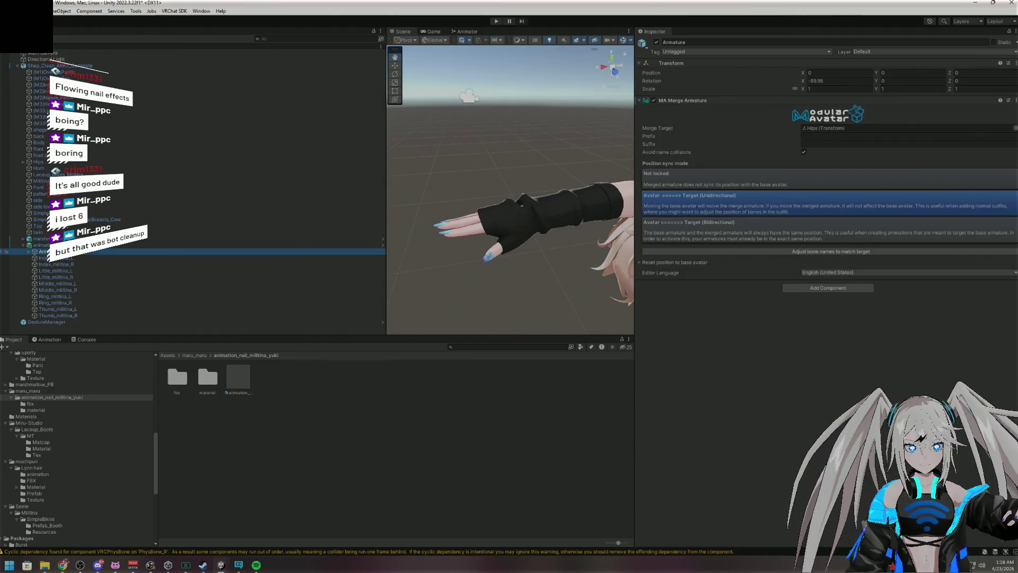
pyautogui.click(140, 246)
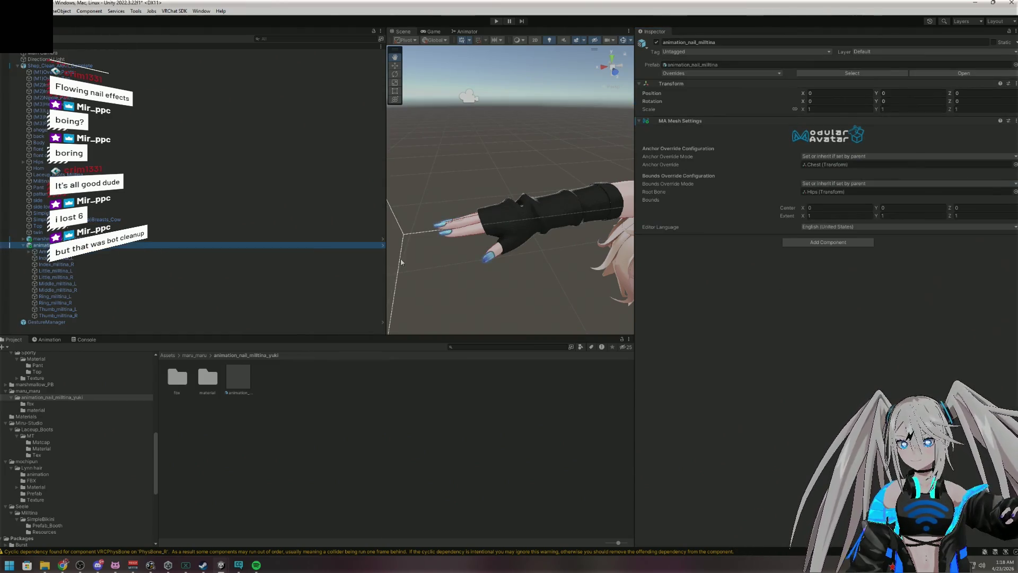
# Remove MA Mesh Settings from the nail prefab and enter play mode through GestureManager
pyautogui.rightClick(890, 122)
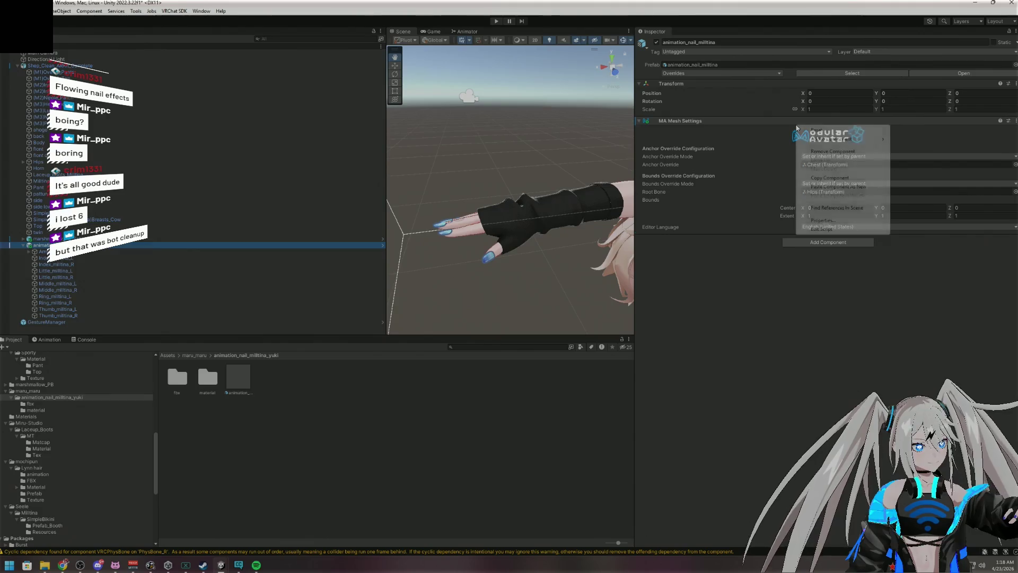
pyautogui.click(833, 152)
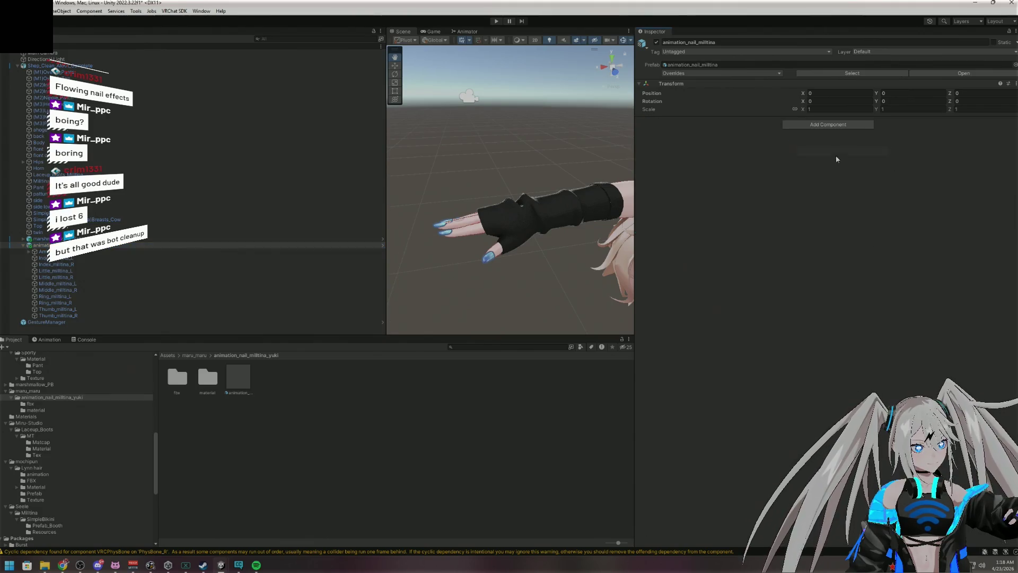
pyautogui.click(250, 251)
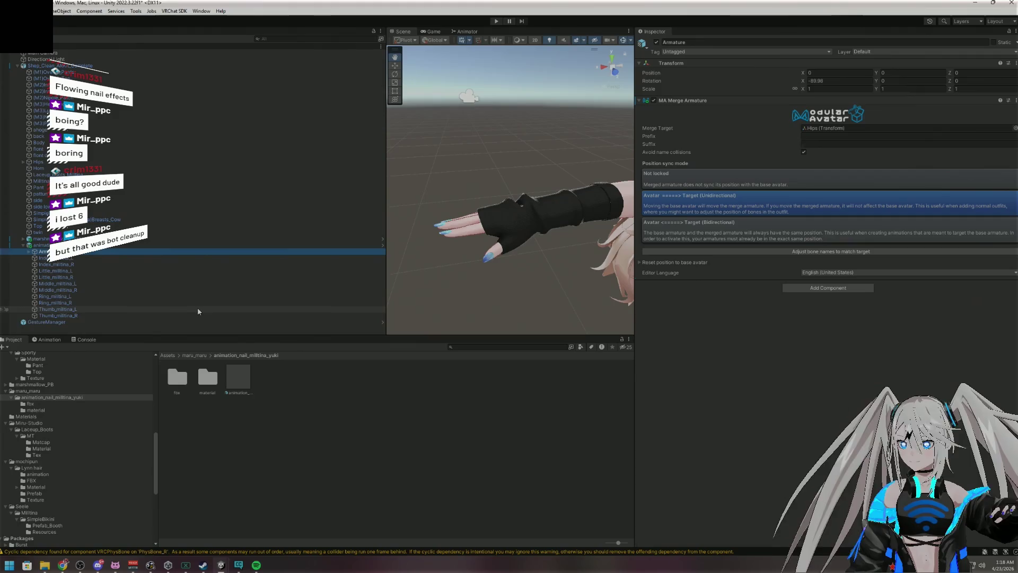
pyautogui.click(13, 322)
pyautogui.click(783, 164)
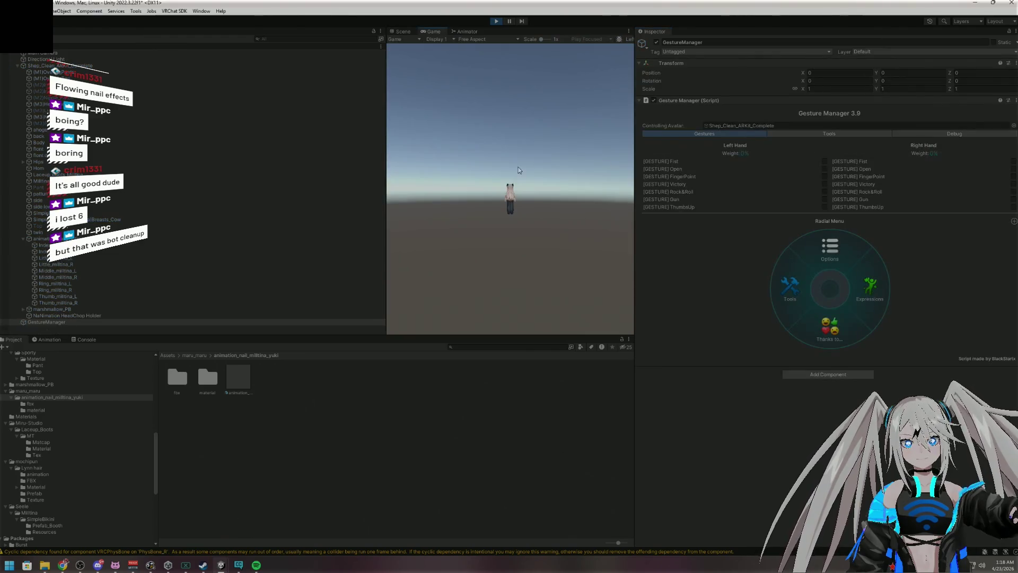
# In the Scene view, frame the Shep_Clean_ARKit_Complete avatar from the front
pyautogui.click(401, 33)
pyautogui.moveTo(523, 221)
pyautogui.mouseDown()
pyautogui.moveTo(448, 199)
pyautogui.moveTo(577, 289)
pyautogui.moveTo(519, 282)
pyautogui.moveTo(564, 277)
pyautogui.moveTo(572, 291)
pyautogui.moveTo(641, 298)
pyautogui.moveTo(560, 232)
pyautogui.moveTo(515, 224)
pyautogui.mouseUp()
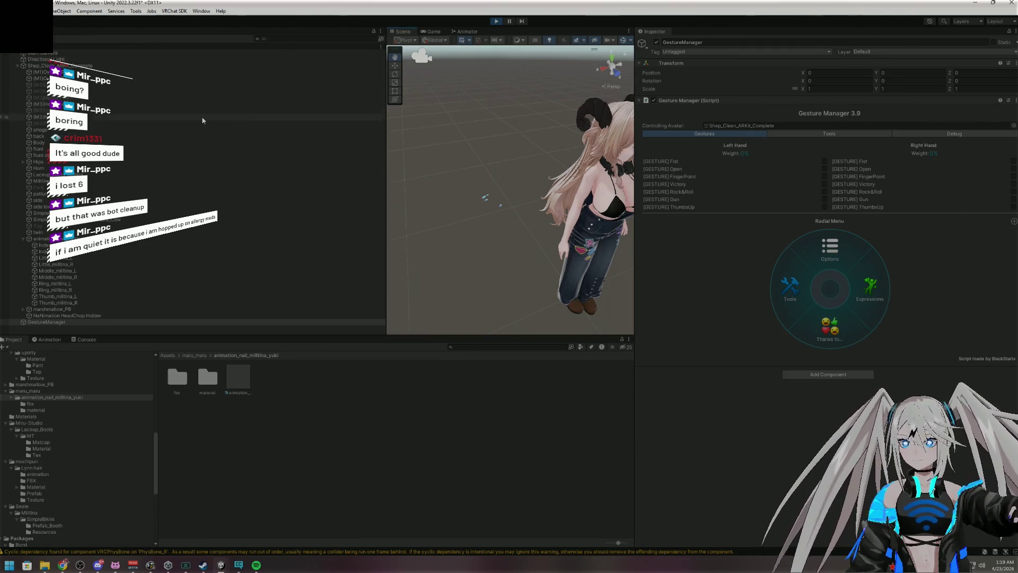
pyautogui.click(198, 65)
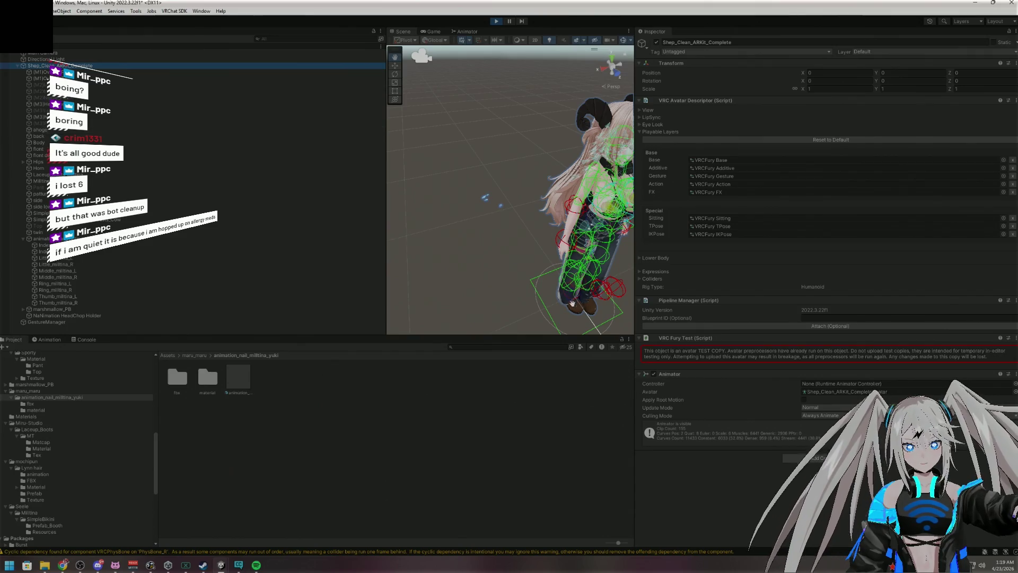
pyautogui.press('f')
pyautogui.moveTo(517, 290)
pyautogui.mouseDown()
pyautogui.moveTo(465, 298)
pyautogui.moveTo(452, 229)
pyautogui.mouseUp()
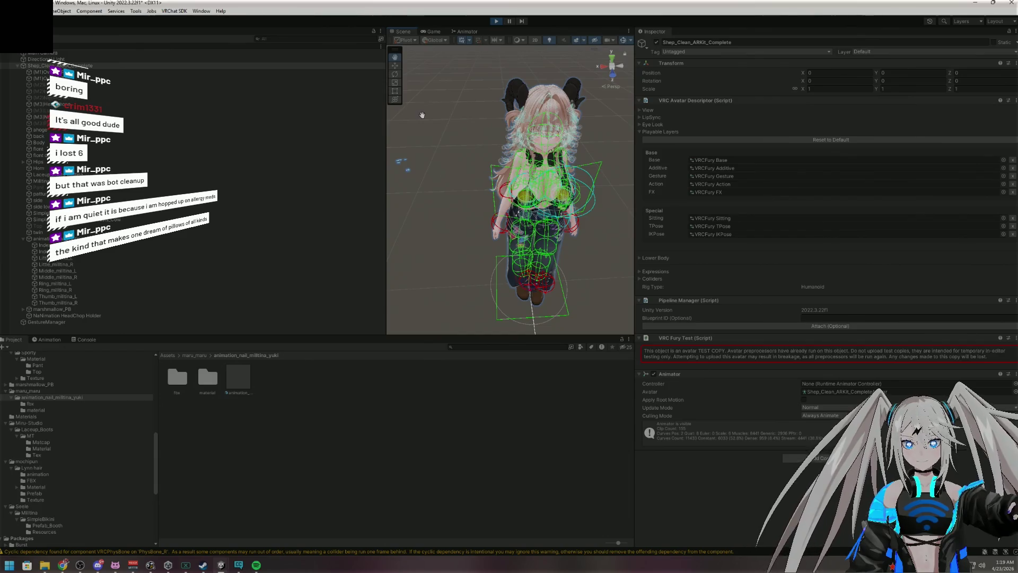
# Shift the avatar along X with the Move tool, then reselect GestureManager
pyautogui.click(396, 66)
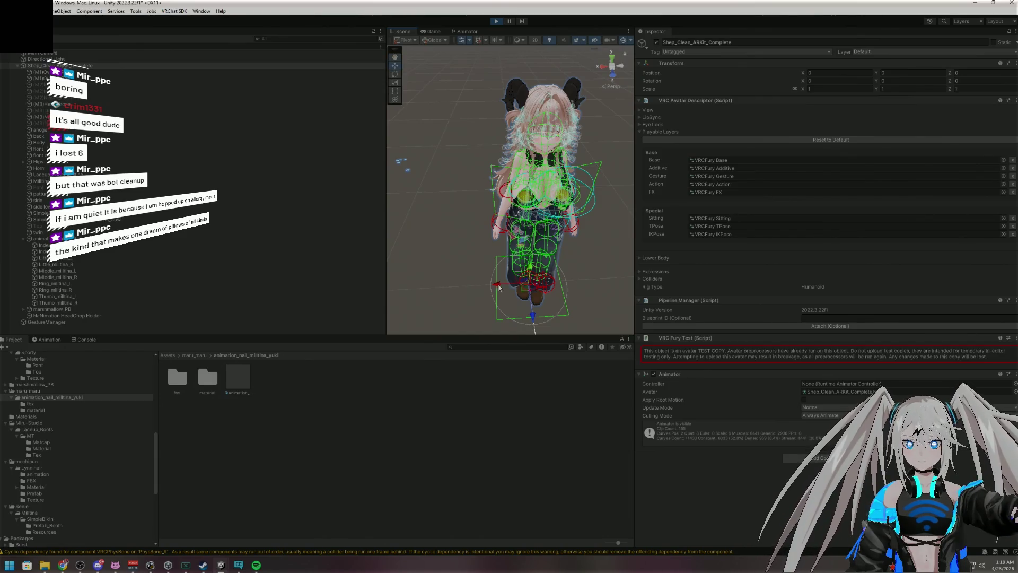
pyautogui.moveTo(499, 288)
pyautogui.mouseDown()
pyautogui.moveTo(390, 283)
pyautogui.moveTo(568, 284)
pyautogui.moveTo(554, 285)
pyautogui.moveTo(540, 260)
pyautogui.mouseUp()
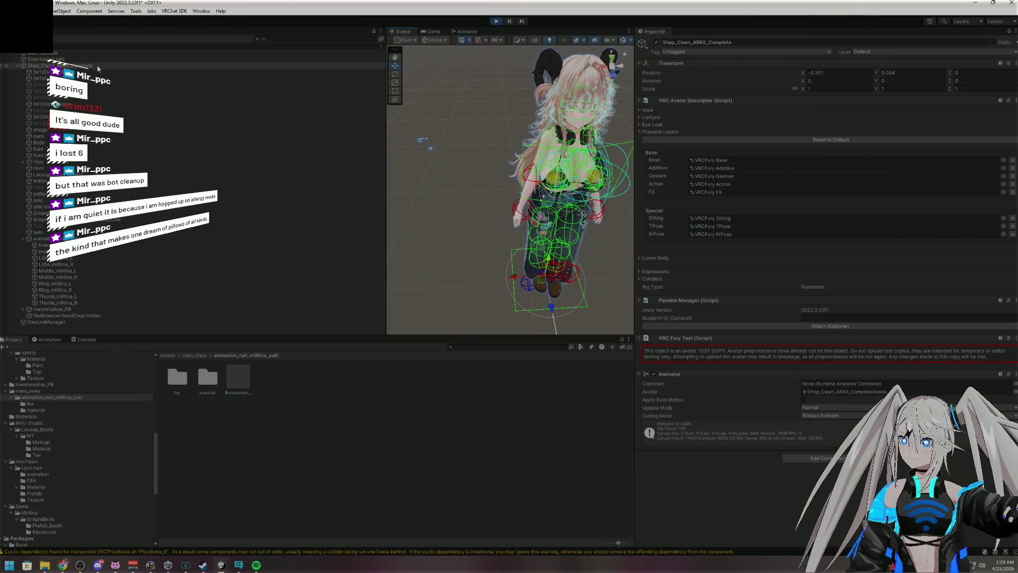
pyautogui.click(71, 323)
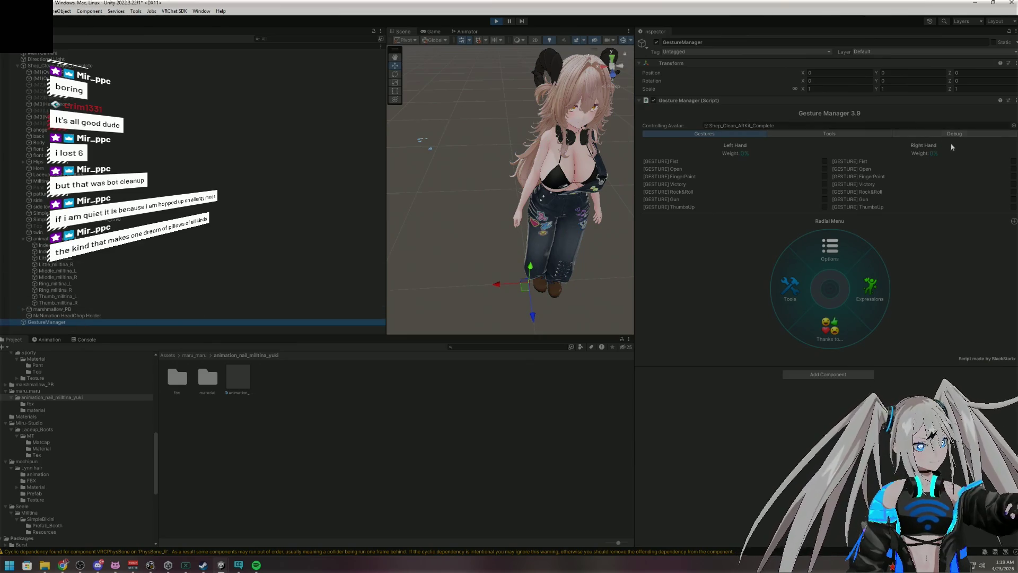
# Start Pose Avatar mode in Gesture Manager's Tools with the rotate tool active
pyautogui.click(852, 136)
pyautogui.click(785, 211)
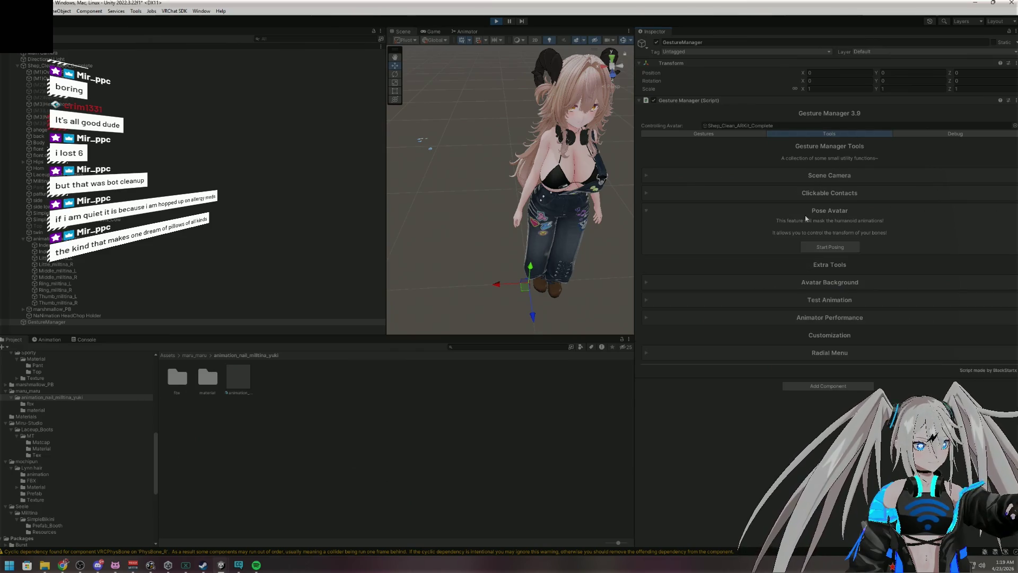
pyautogui.click(795, 245)
pyautogui.press('e')
pyautogui.click(547, 143)
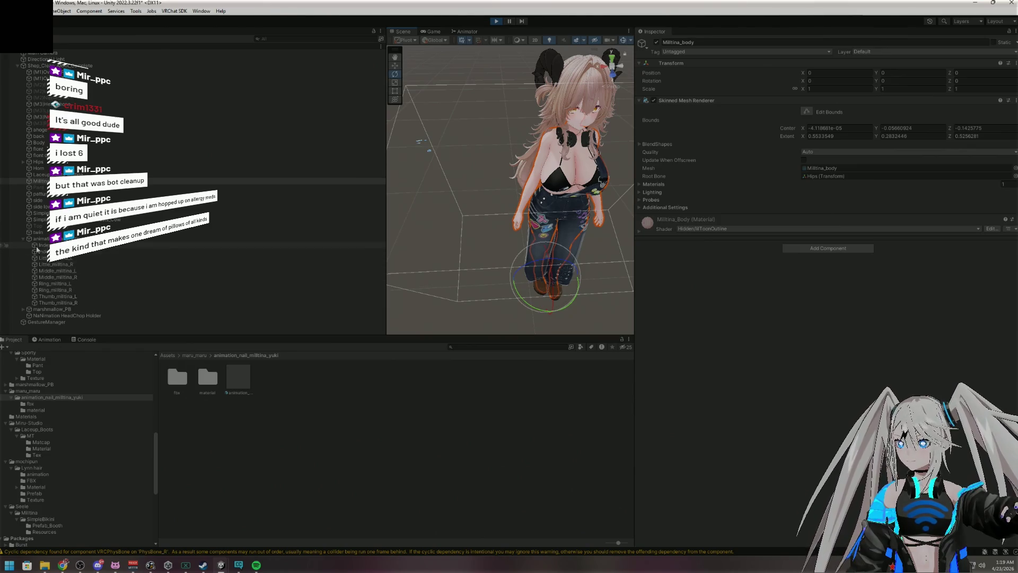
# Expand Hips > Spine > chest in the Hierarchy and select Shoulder_L
pyautogui.click(23, 162)
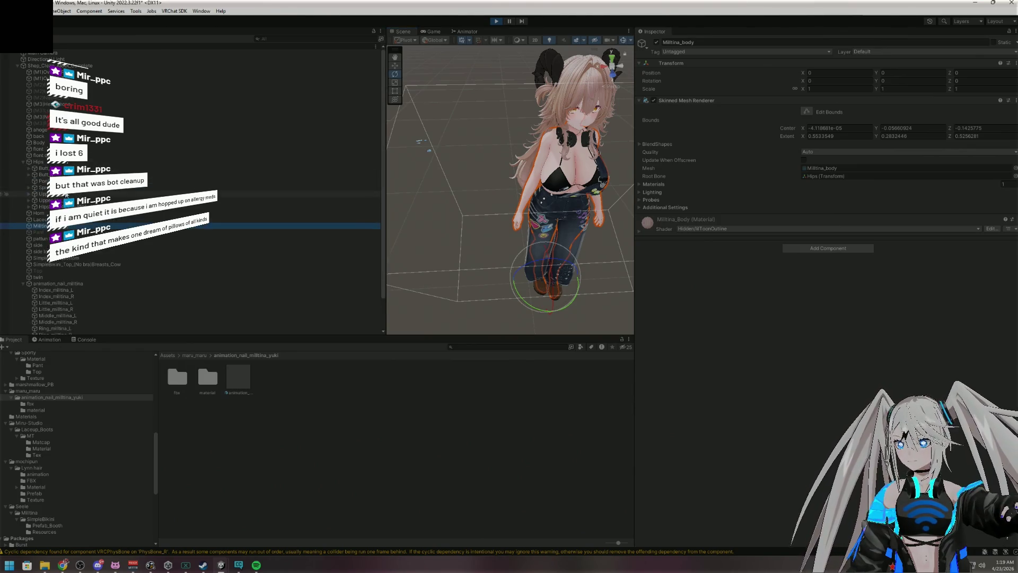
pyautogui.click(30, 187)
pyautogui.click(35, 195)
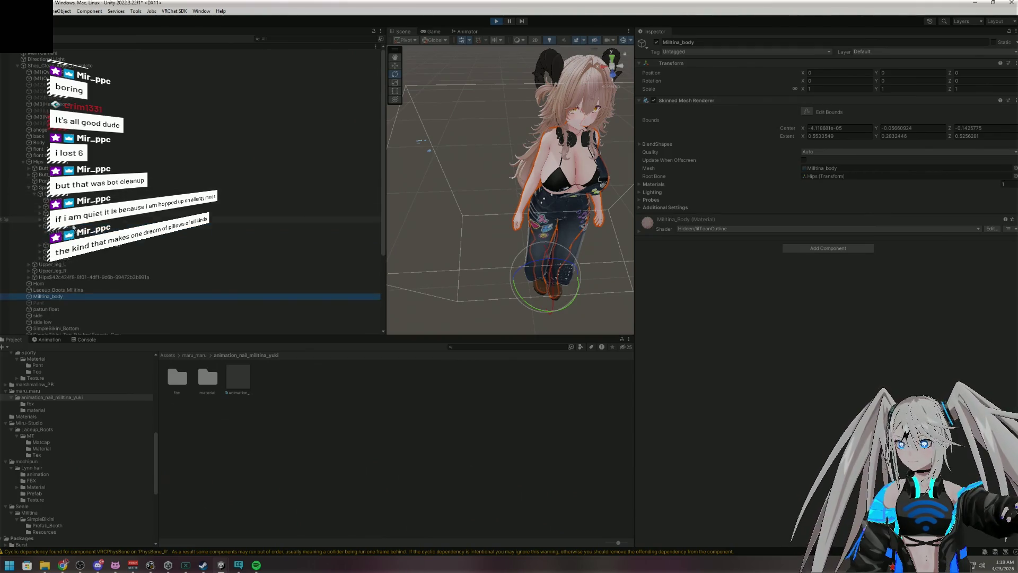
pyautogui.click(58, 226)
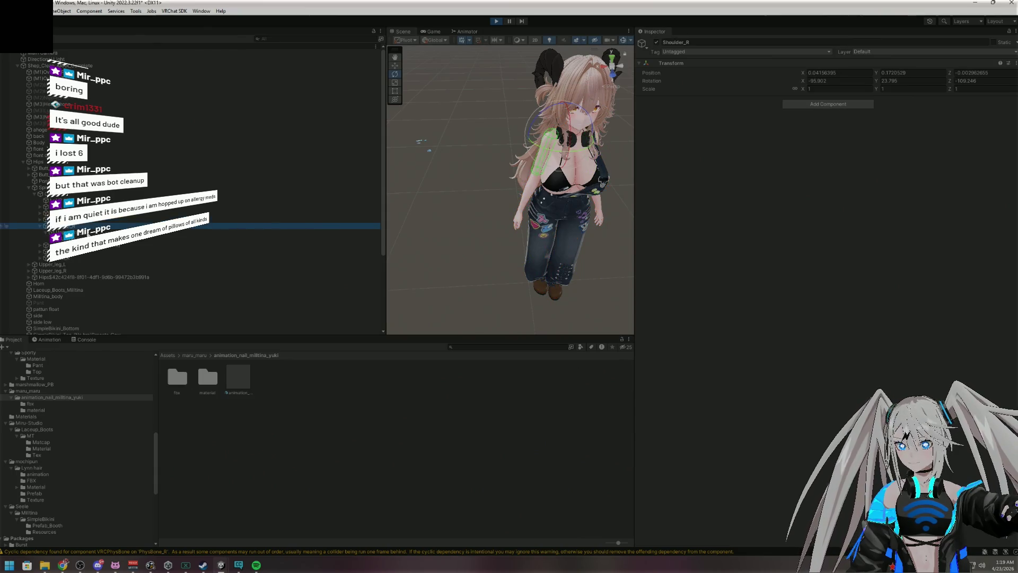
# Rotate Shoulder_R to swing the right arm outward, then exit play mode
pyautogui.click(537, 122)
pyautogui.moveTo(537, 121)
pyautogui.mouseDown()
pyautogui.moveTo(583, 111)
pyautogui.moveTo(603, 120)
pyautogui.moveTo(607, 108)
pyautogui.moveTo(619, 126)
pyautogui.moveTo(609, 114)
pyautogui.moveTo(604, 164)
pyautogui.moveTo(562, 133)
pyautogui.moveTo(533, 142)
pyautogui.moveTo(551, 170)
pyautogui.moveTo(545, 144)
pyautogui.moveTo(568, 152)
pyautogui.mouseUp()
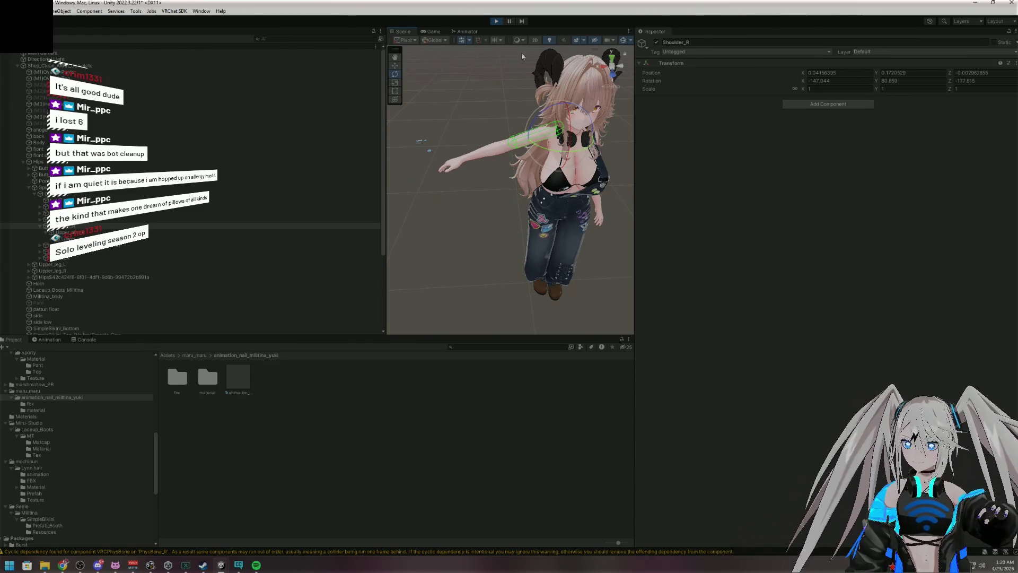
pyautogui.click(497, 22)
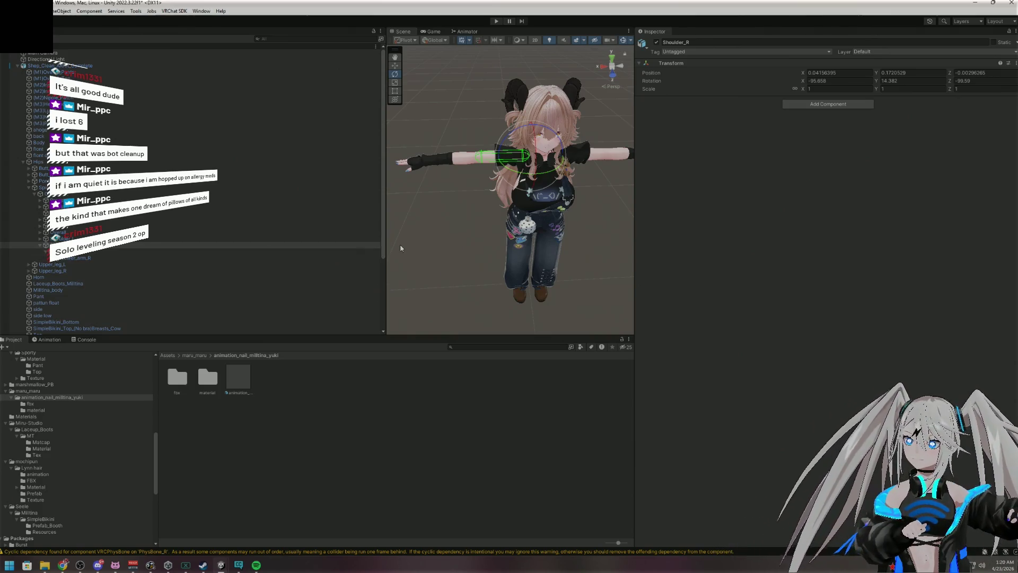
pyautogui.hotkey('alt', 'Tab')
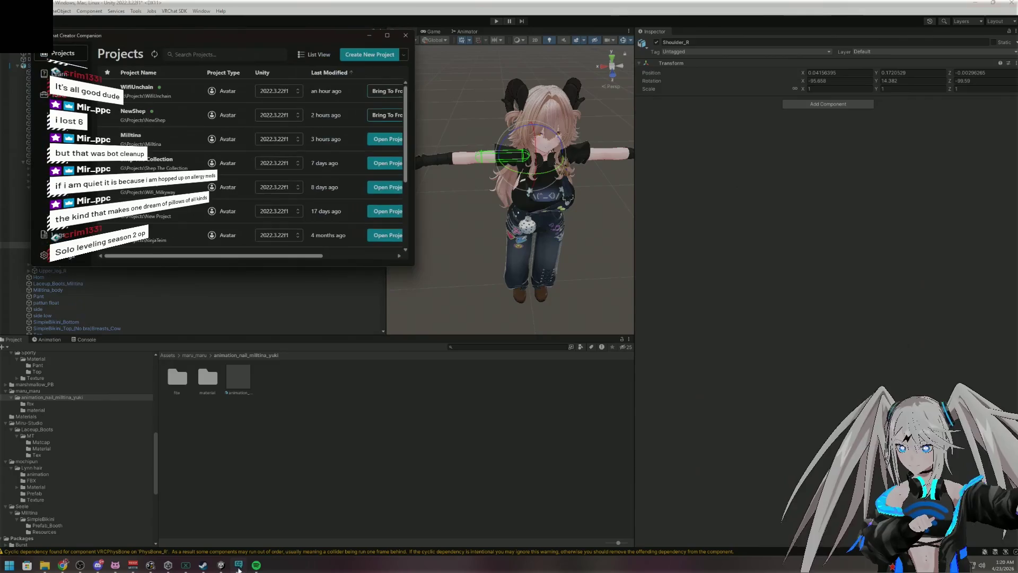
# Confirm NewShep's packages include VRCFury 1.1315.0, then close Creator Companion
pyautogui.hscroll(3, 345, 148)
pyautogui.click(347, 115)
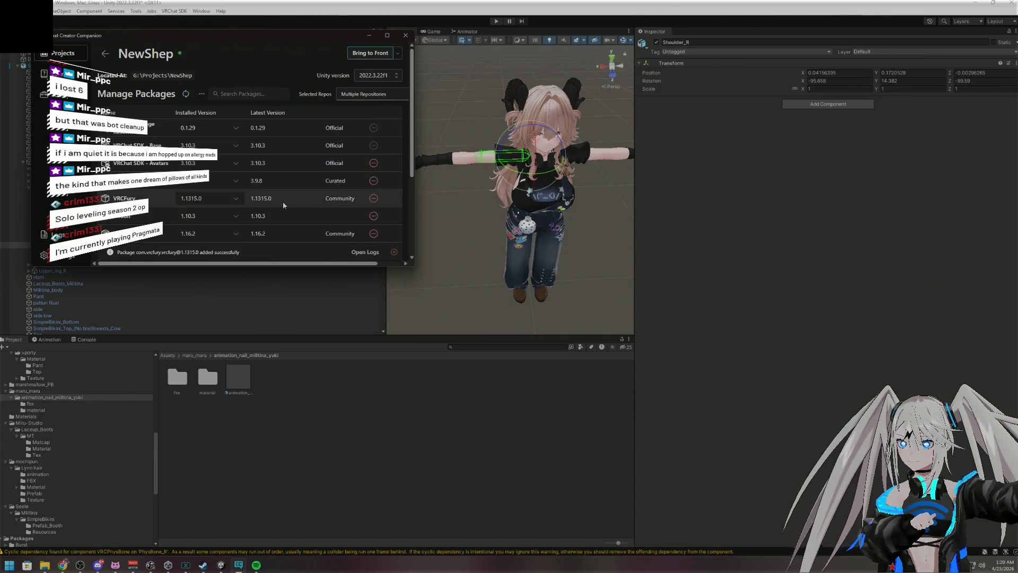
pyautogui.click(405, 37)
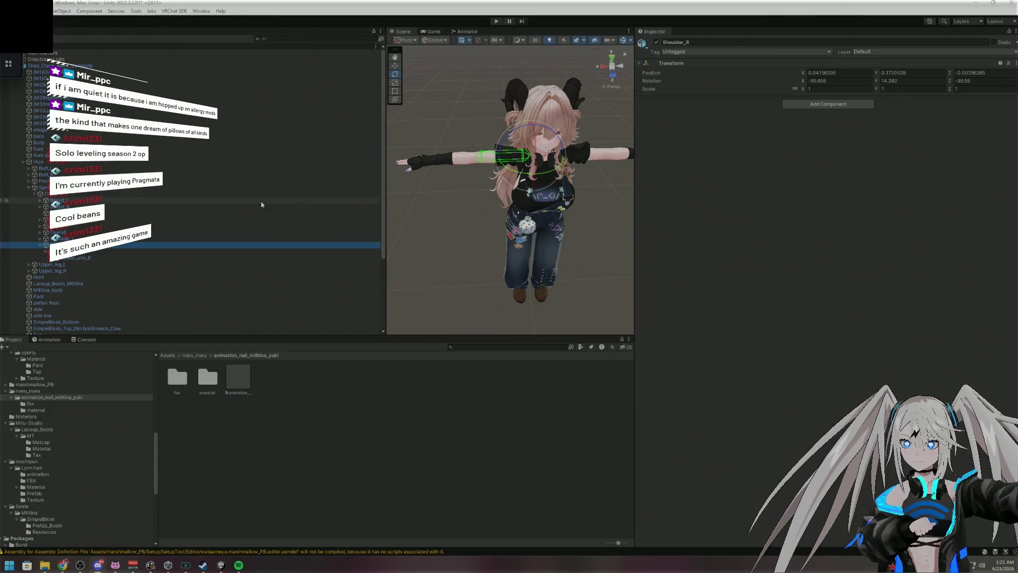
# Collapse the Shoulder_R and Spine branches in the Hierarchy
pyautogui.click(40, 244)
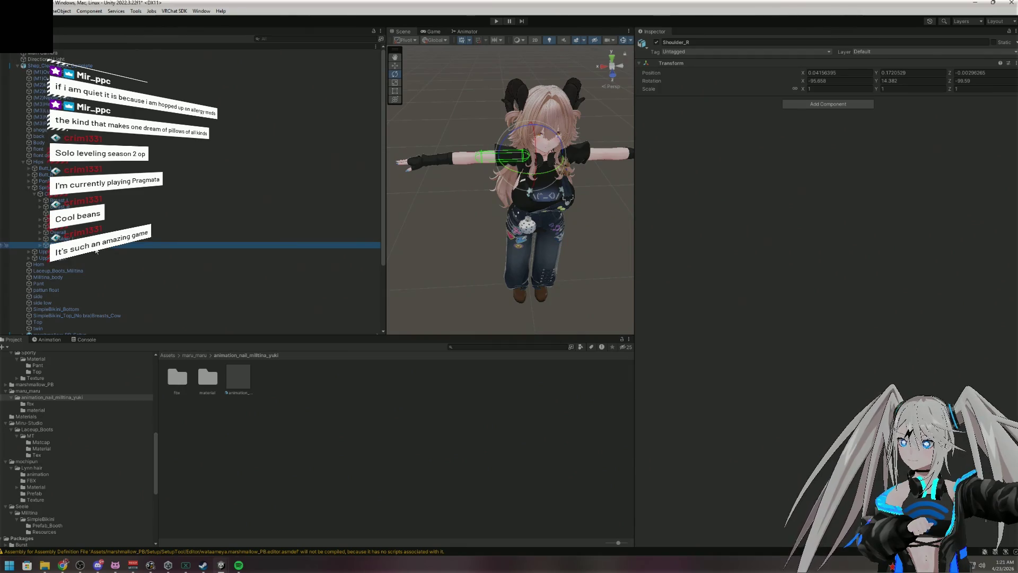
pyautogui.click(29, 188)
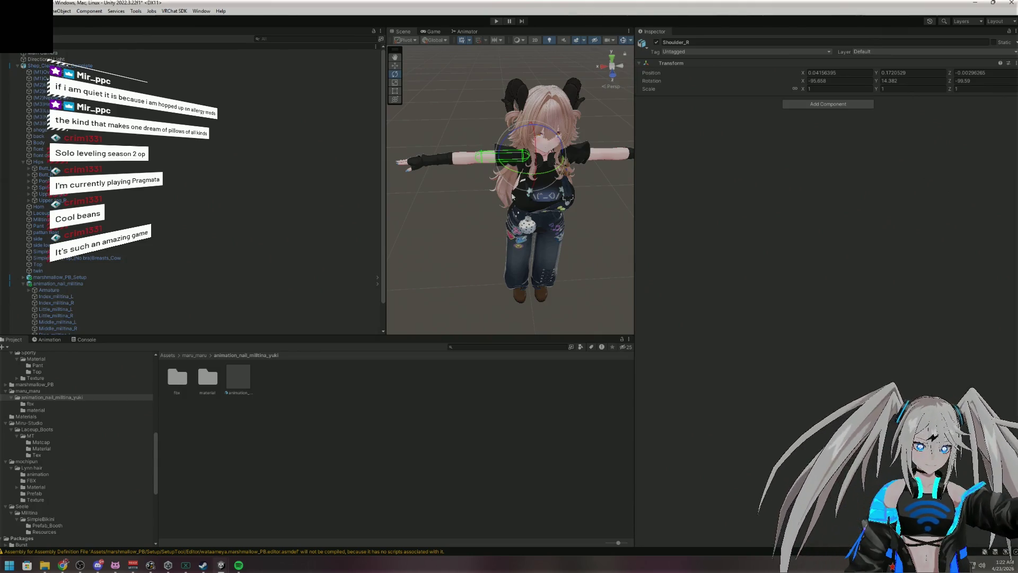
# Select the (M2)Inner_Sleeves mesh on the right forearm and frame it up close
pyautogui.scroll(-3, 512, 197)
pyautogui.moveTo(552, 228)
pyautogui.mouseDown()
pyautogui.moveTo(552, 271)
pyautogui.moveTo(564, 232)
pyautogui.moveTo(549, 157)
pyautogui.moveTo(578, 148)
pyautogui.moveTo(564, 161)
pyautogui.moveTo(571, 167)
pyautogui.mouseUp()
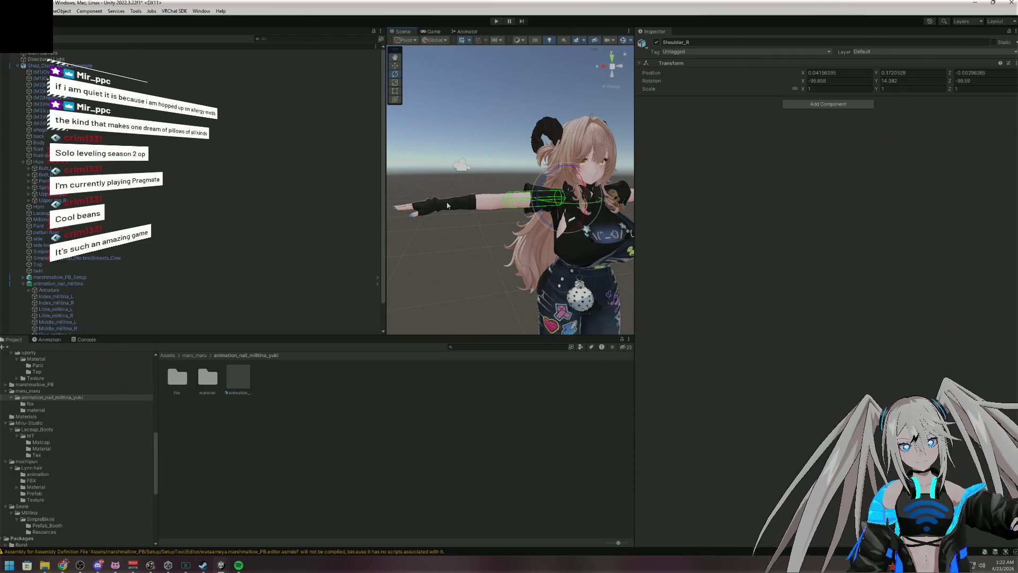
pyautogui.click(447, 205)
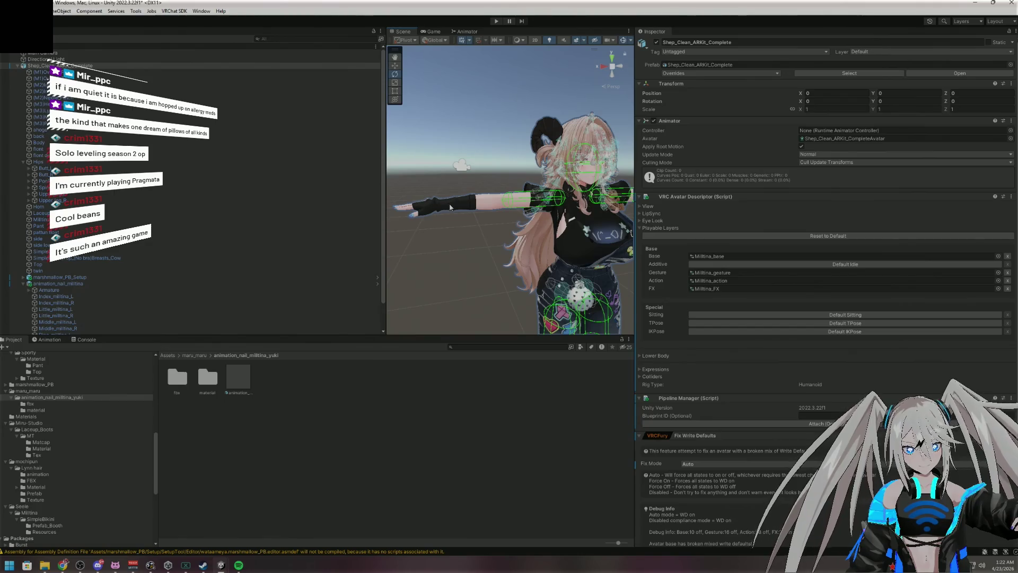
pyautogui.click(452, 208)
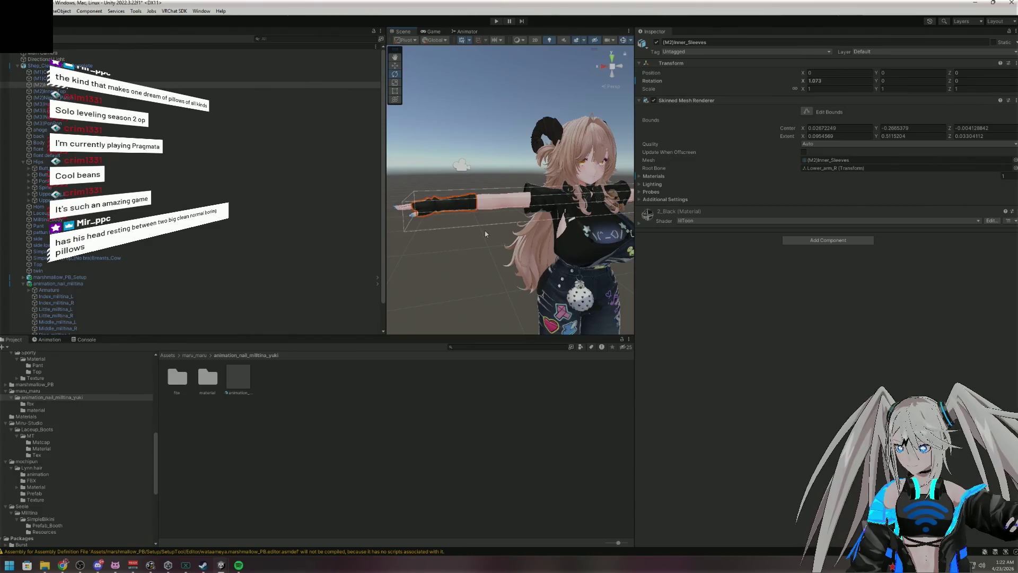
pyautogui.press('f')
pyautogui.moveTo(478, 235)
pyautogui.mouseDown()
pyautogui.moveTo(431, 247)
pyautogui.moveTo(608, 248)
pyautogui.moveTo(433, 236)
pyautogui.mouseUp()
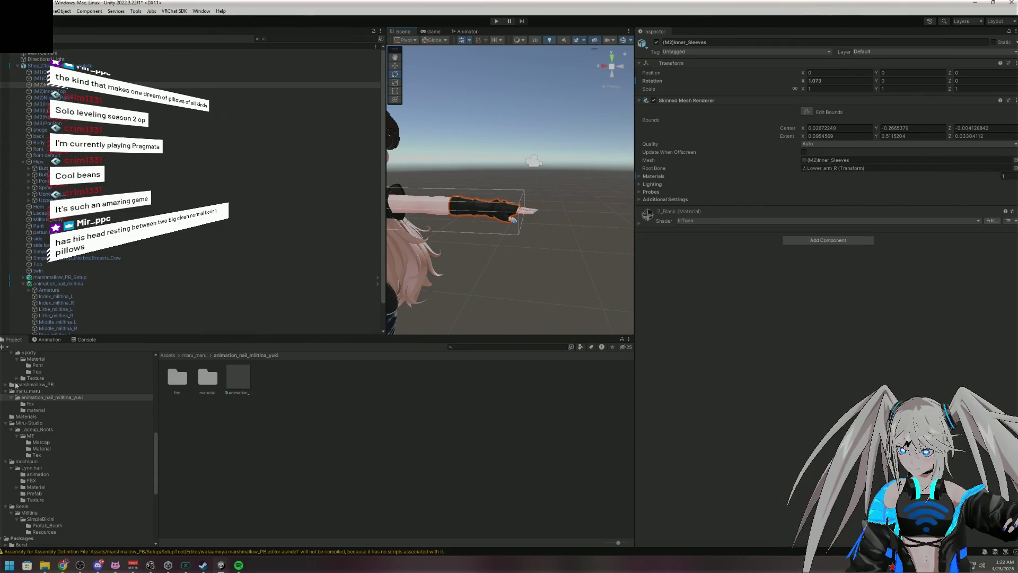
# Open the Glitch_Ganger/LuVP folder in the Project browser and view the whole avatar from the front
pyautogui.scroll(3, 21, 376)
pyautogui.scroll(3, 27, 390)
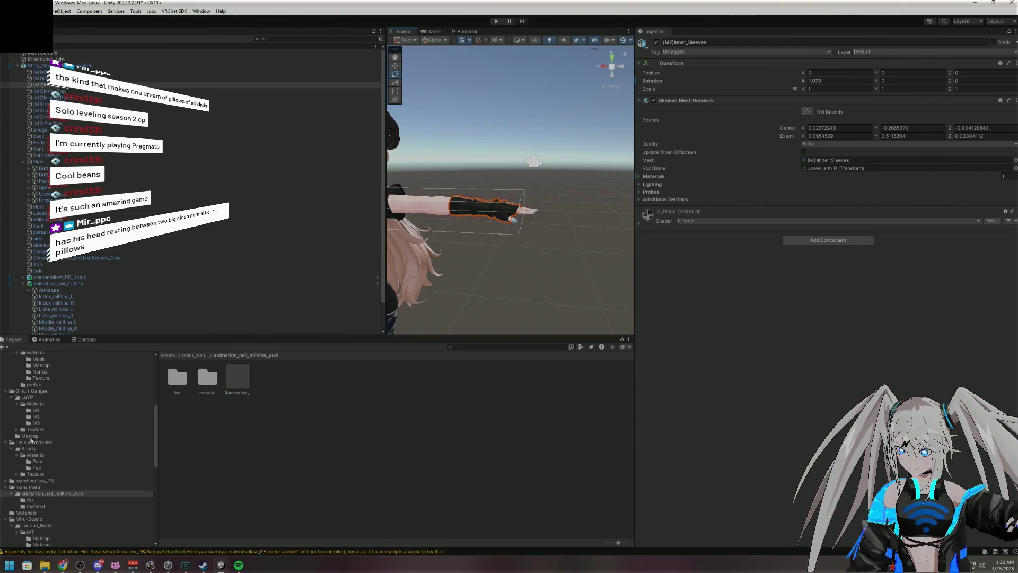
pyautogui.click(30, 397)
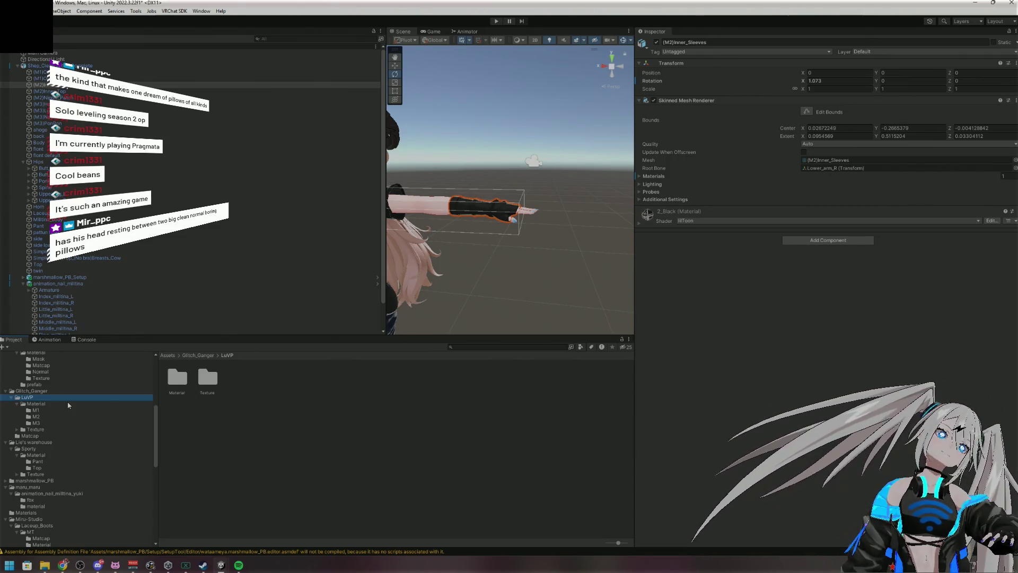
pyautogui.moveTo(525, 252)
pyautogui.mouseDown()
pyautogui.moveTo(548, 295)
pyautogui.moveTo(528, 268)
pyautogui.mouseUp()
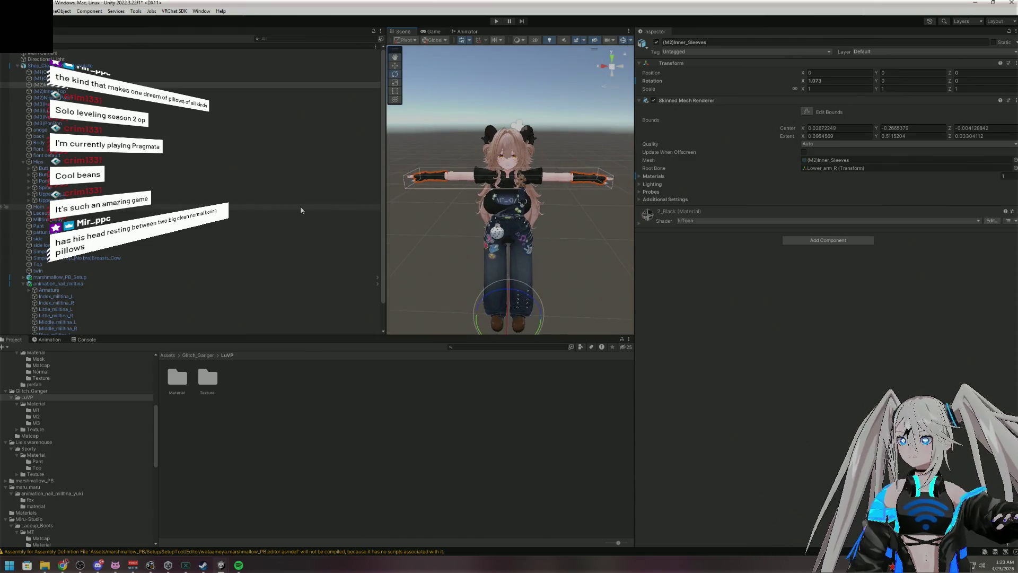
# Dismiss the VRChat SDK splash screen, open the SDK Control Panel, and move it aside
pyautogui.click(172, 12)
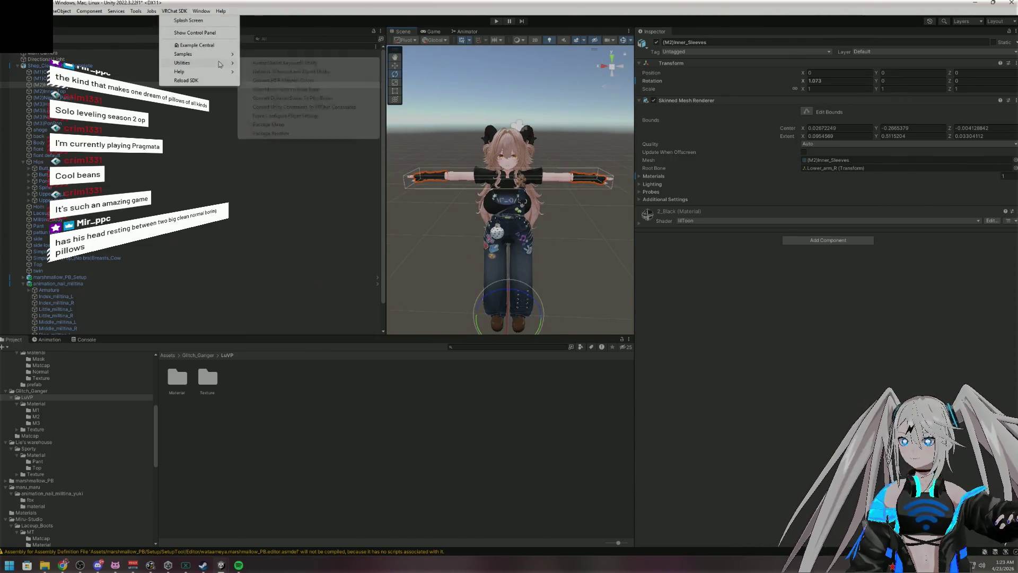
pyautogui.click(187, 20)
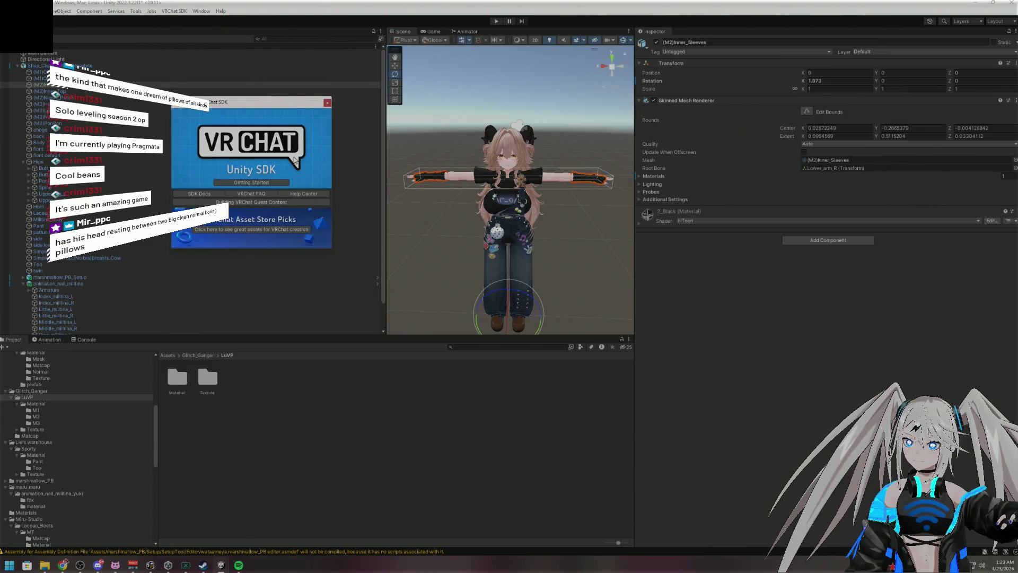
pyautogui.click(325, 104)
pyautogui.click(173, 12)
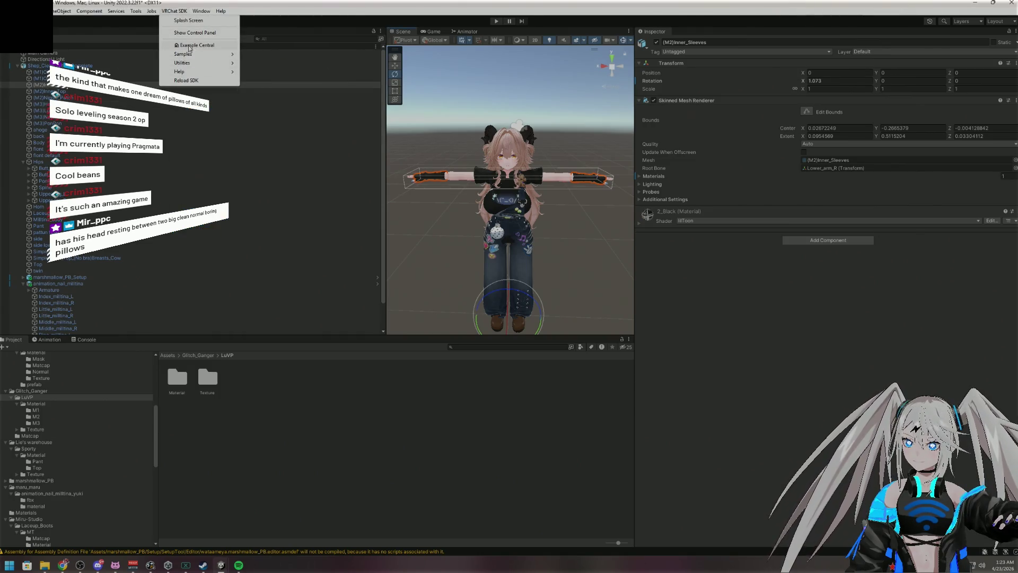
pyautogui.click(185, 33)
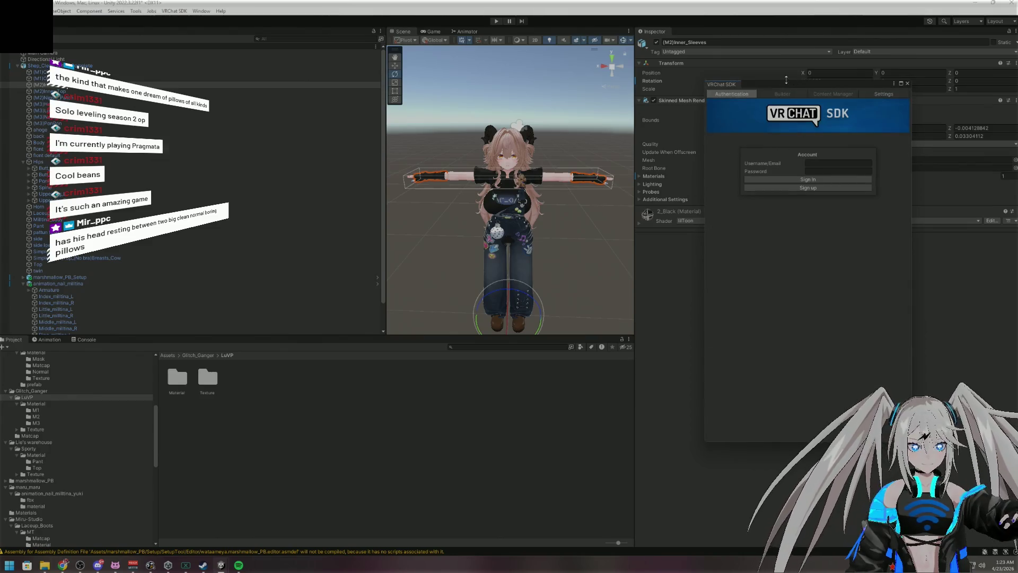
pyautogui.moveTo(789, 82)
pyautogui.mouseDown()
pyautogui.moveTo(896, 135)
pyautogui.moveTo(459, 133)
pyautogui.moveTo(0, 178)
pyautogui.mouseUp()
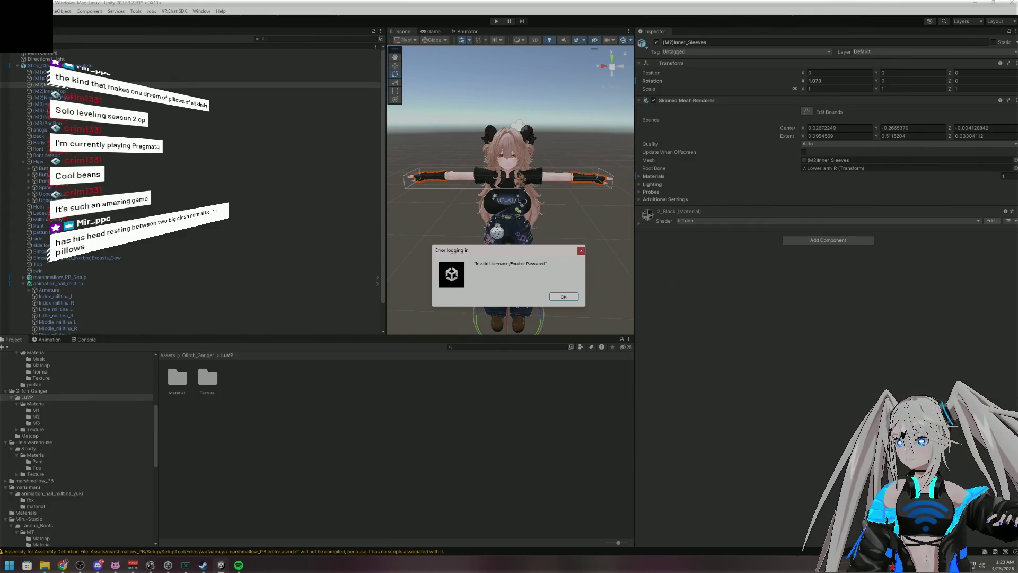
# Acknowledge the invalid username/email or password login error
pyautogui.press('Return')
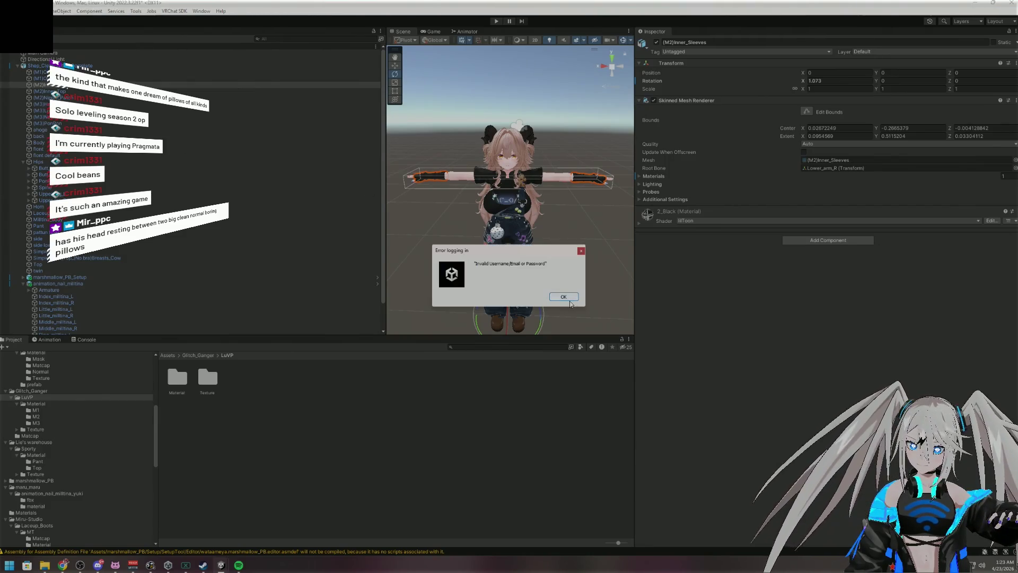
pyautogui.click(569, 300)
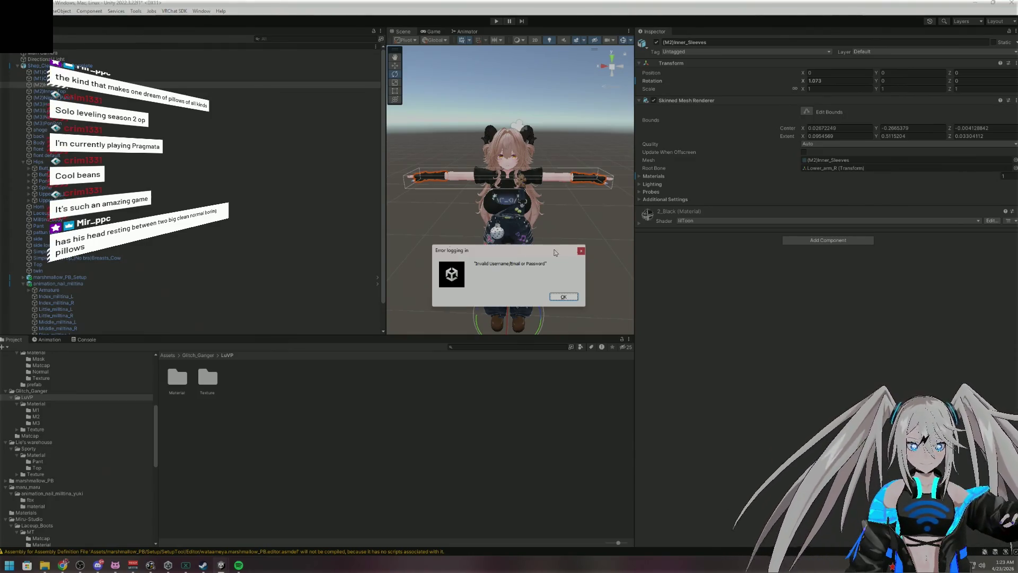
pyautogui.click(554, 297)
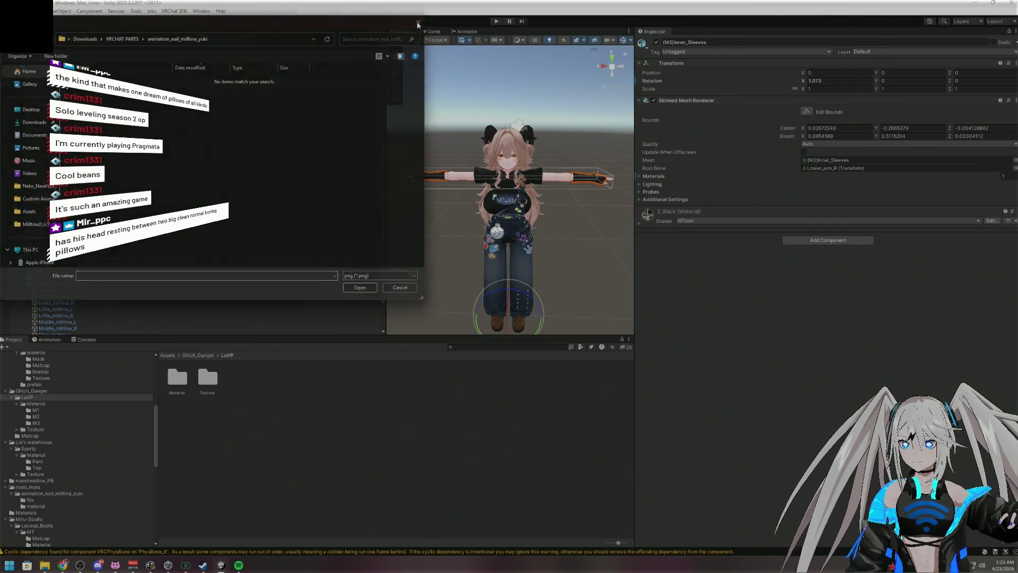
# Close the PNG file dialog, zoom onto the avatar's face and hair, and select the objects under its upper arms
pyautogui.click(420, 21)
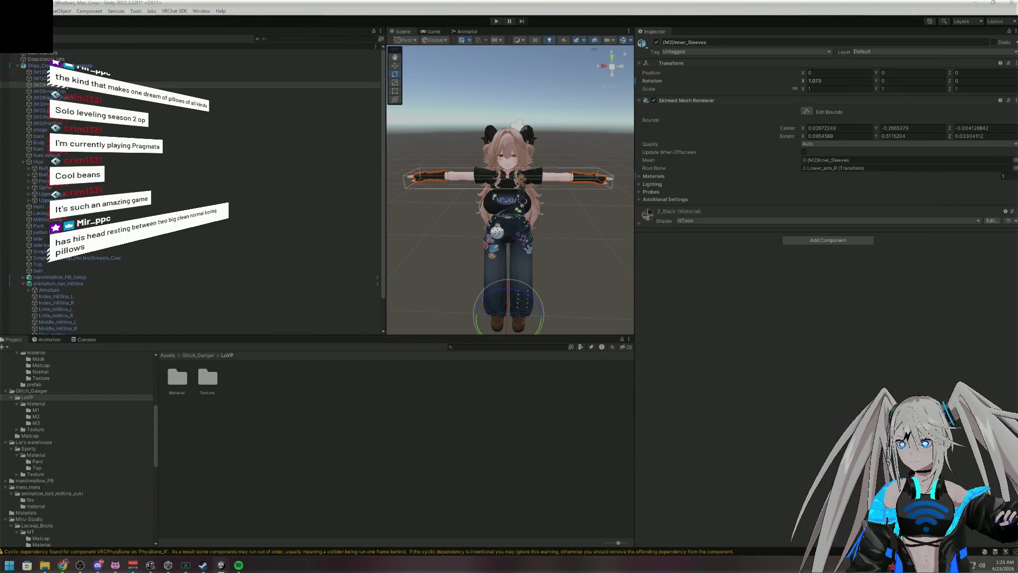
pyautogui.scroll(6, 509, 126)
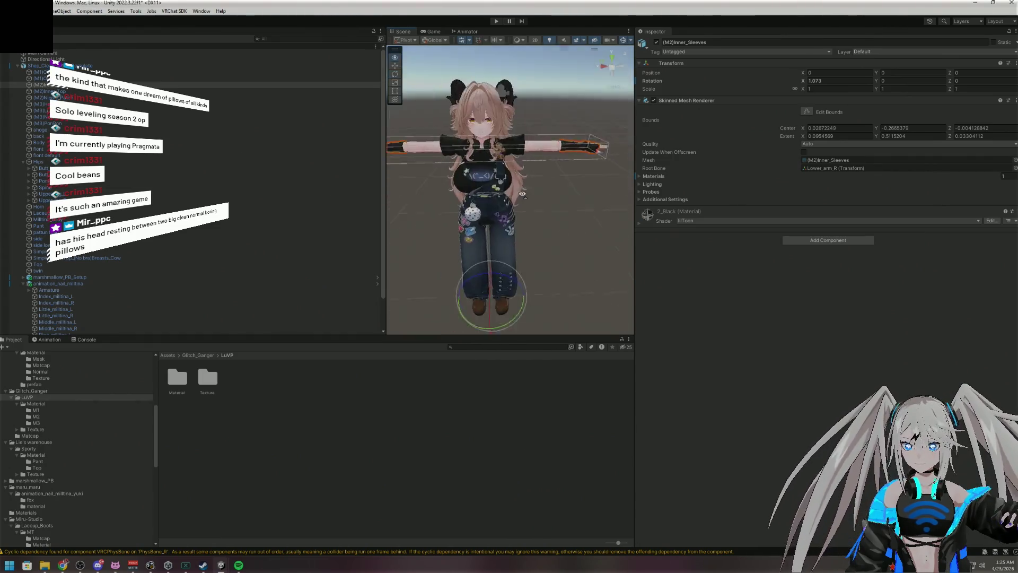
pyautogui.scroll(4, 508, 126)
pyautogui.moveTo(509, 126)
pyautogui.mouseDown()
pyautogui.moveTo(525, 97)
pyautogui.moveTo(520, 111)
pyautogui.mouseUp()
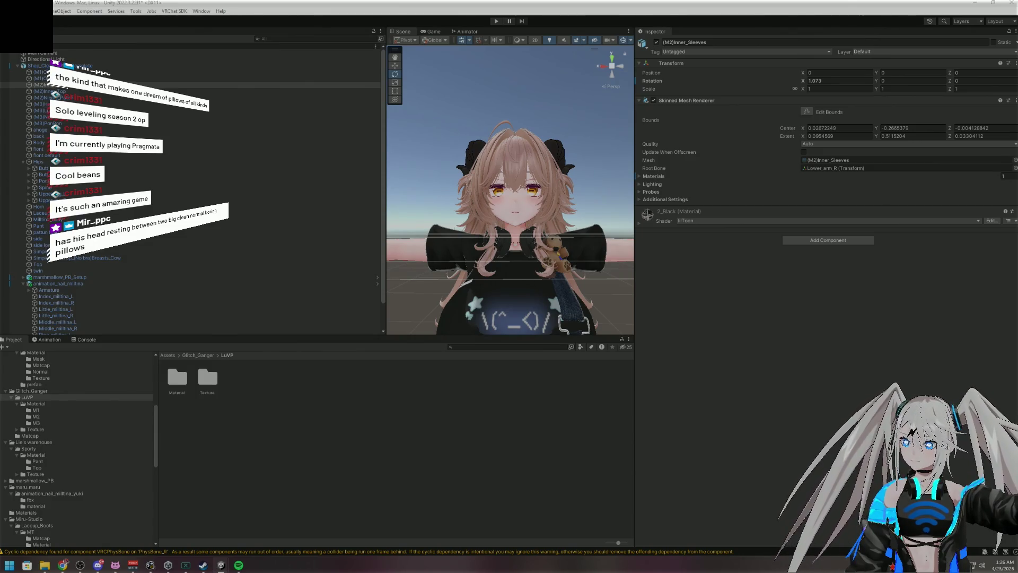
pyautogui.keyDown('ctrl'); pyautogui.click(212, 232); pyautogui.keyUp('ctrl')
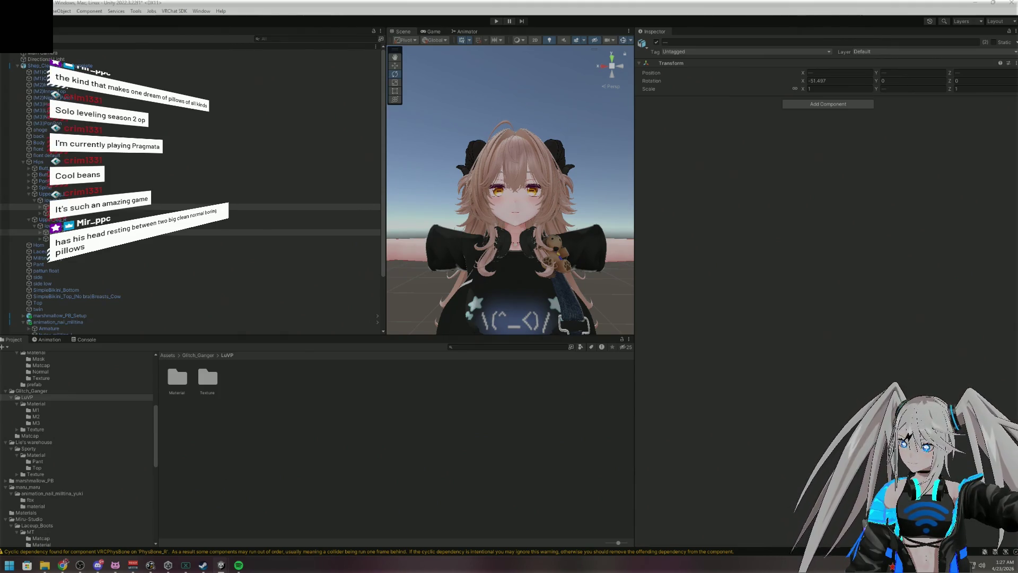
# Start building the avatar's AssetBundle with the selected nail objects, using Ctrl+P
pyautogui.hotkey('ctrl', 'p')
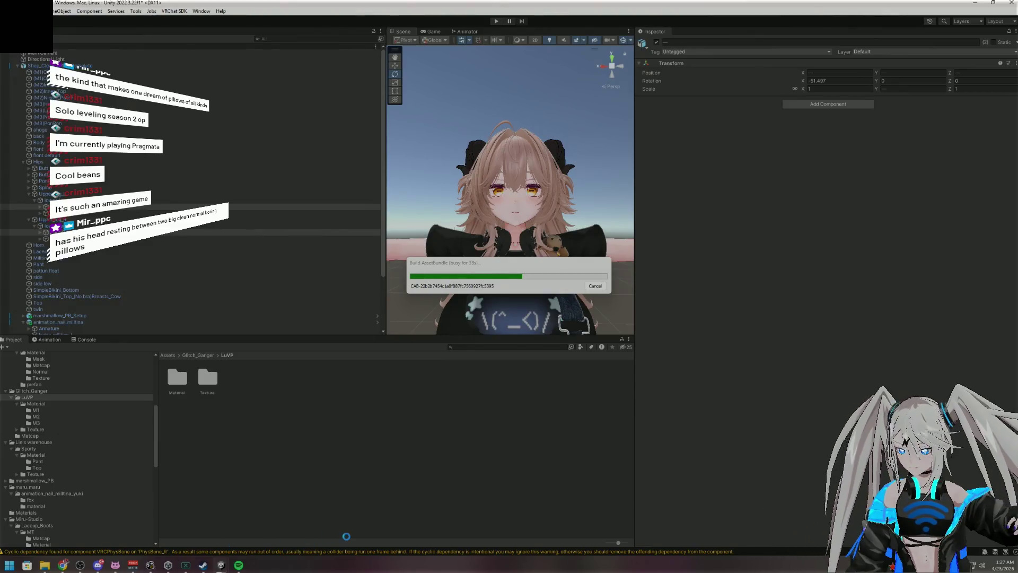
# Launch the Rebocap motion capture app from Windows search while the avatar build runs
pyautogui.press('super')
pyautogui.write('rebocap')
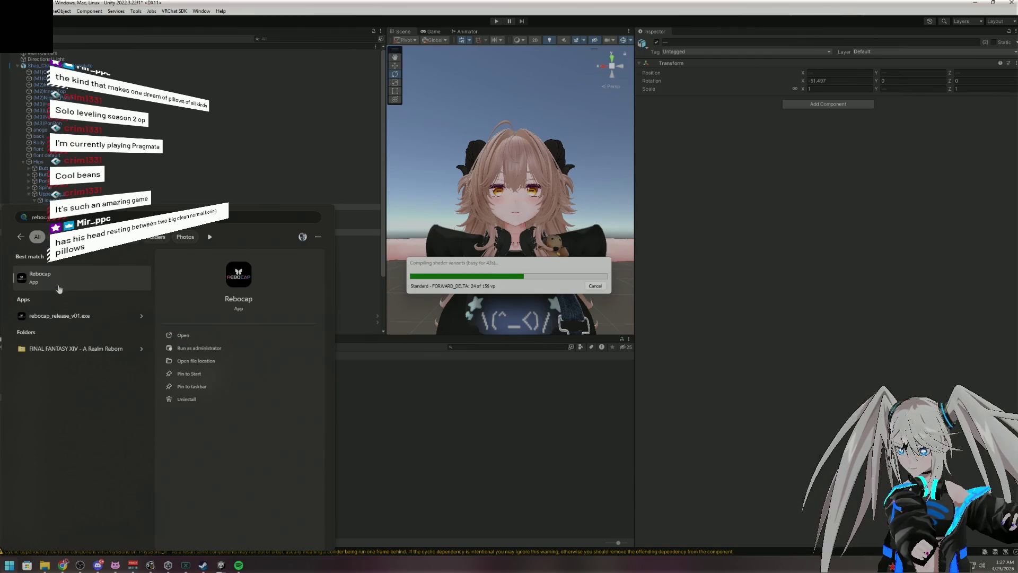
pyautogui.click(165, 339)
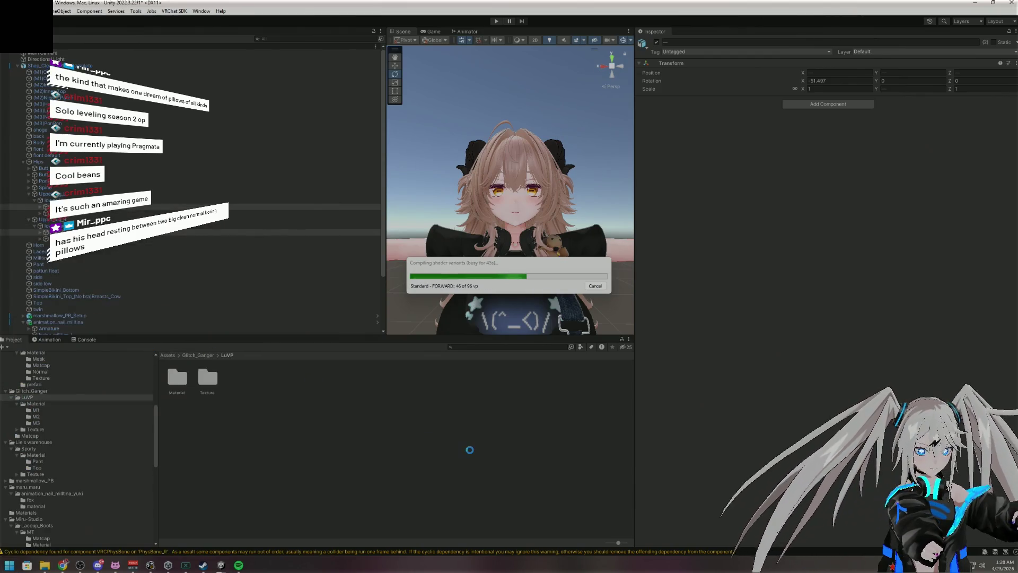
pyautogui.click(9, 566)
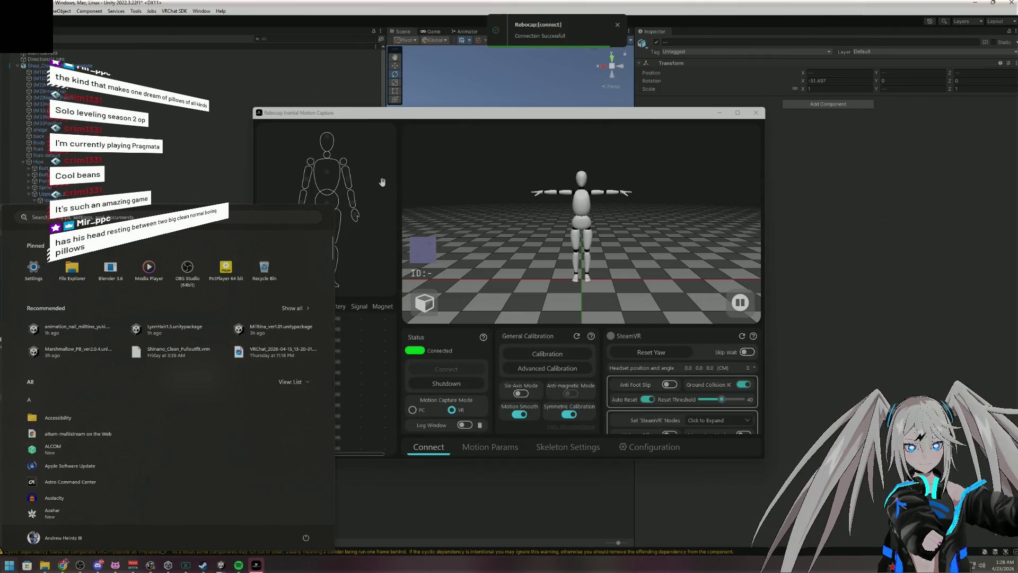
# Dismiss the Start menu and open a fresh blank tab in Chrome beside Rebocap
pyautogui.click(385, 116)
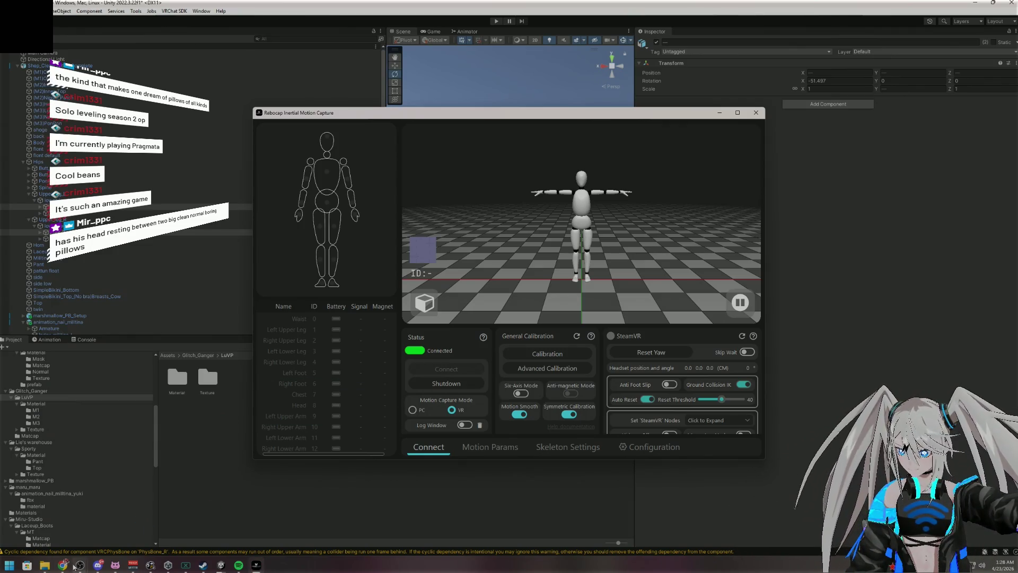
pyautogui.click(64, 567)
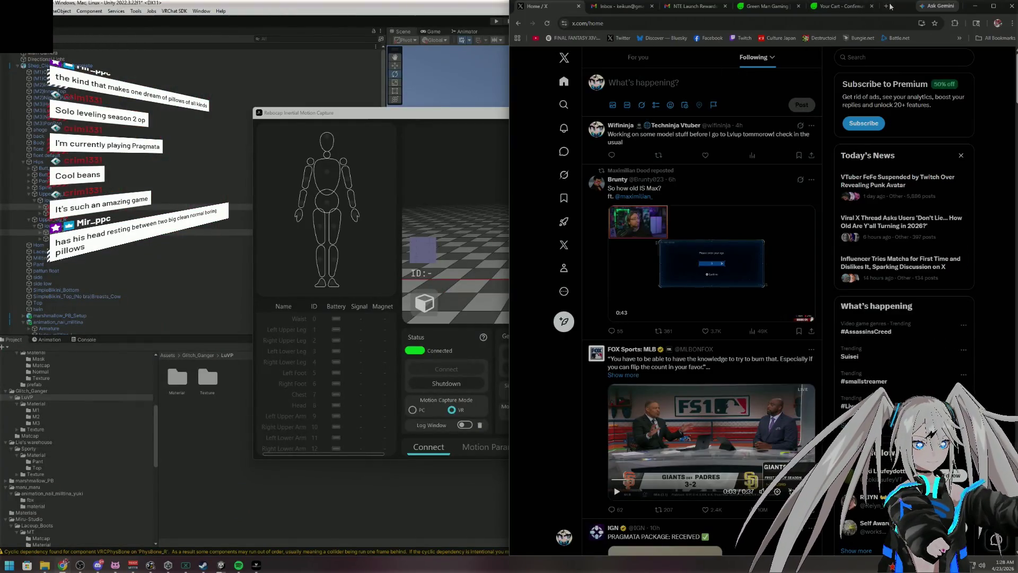
pyautogui.click(891, 7)
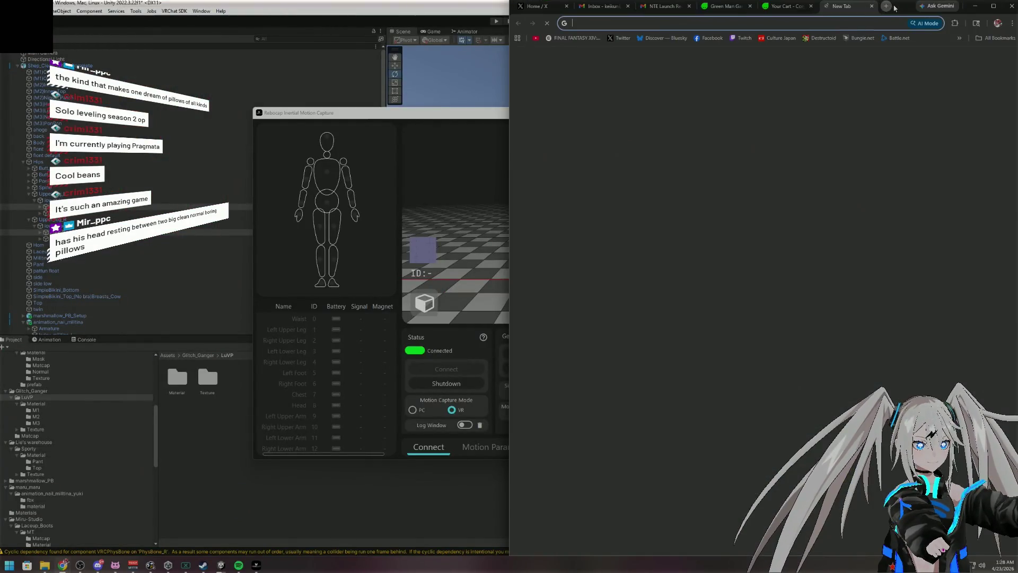
# Slide the Chrome window aside to reveal Rebocap, then Alt+Tab back to the Unity editor
pyautogui.moveTo(911, 7)
pyautogui.mouseDown()
pyautogui.moveTo(371, 109)
pyautogui.moveTo(3, 73)
pyautogui.mouseUp()
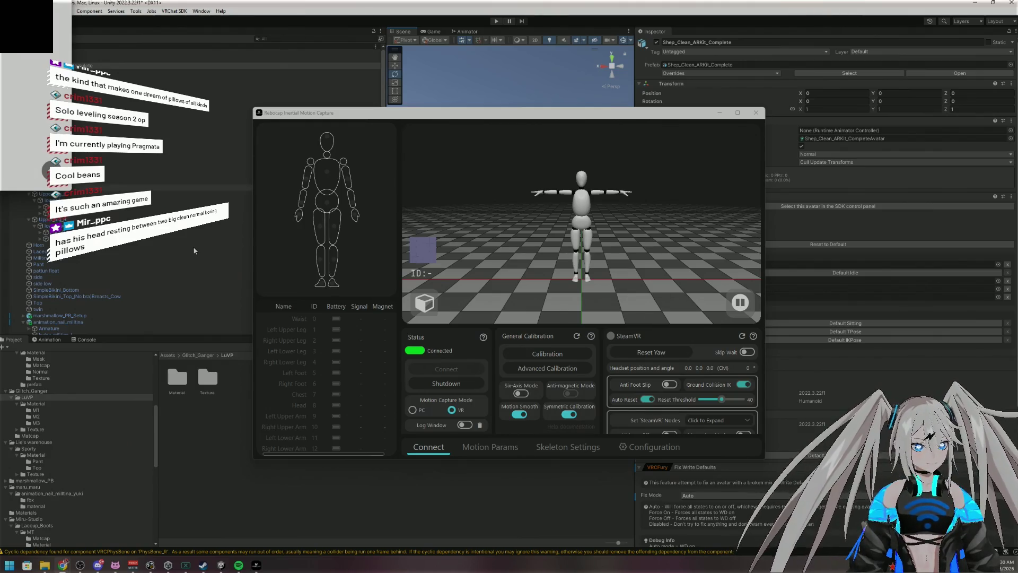
pyautogui.hotkey('alt', 'Tab')
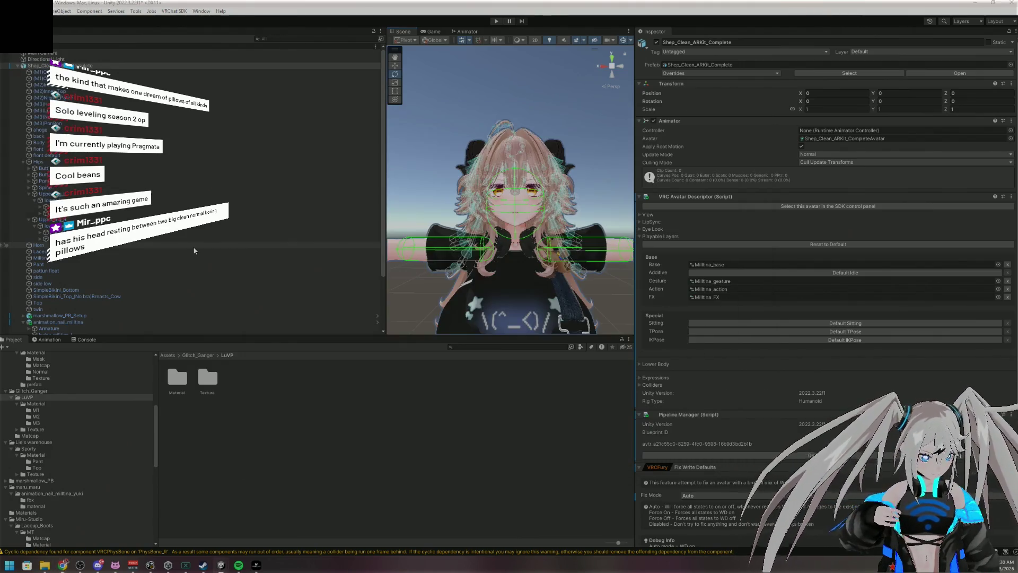
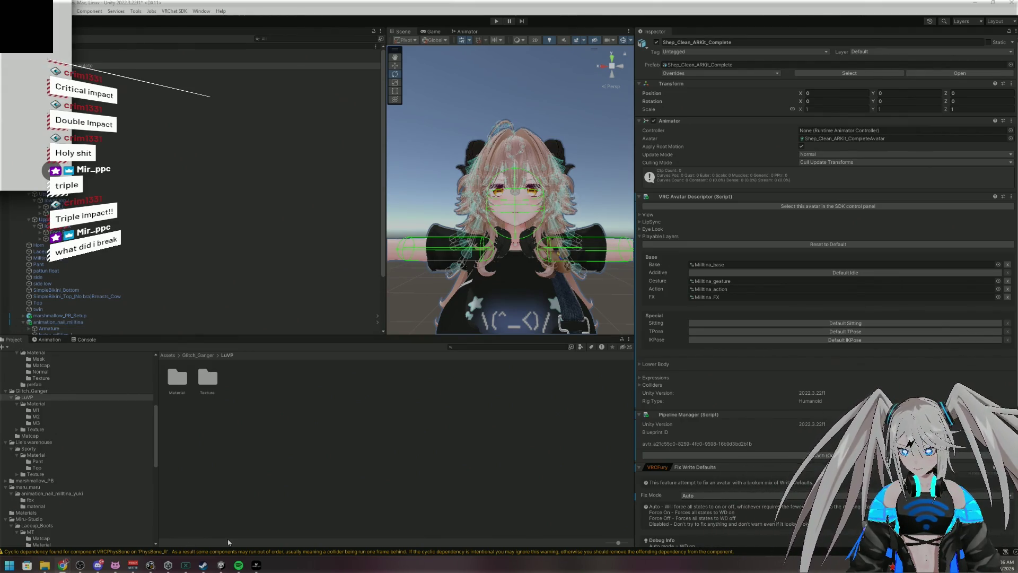
# Bring the Rebocap Inertial Motion Capture window in front of the Unity avatar scene
pyautogui.click(256, 565)
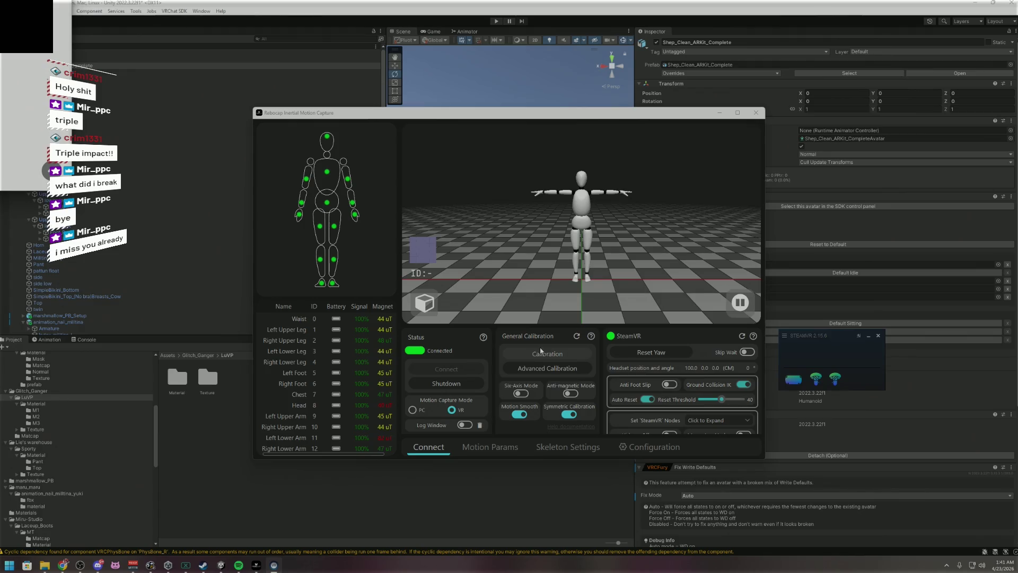
# Enable anti-magnetic mode and start tracker calibration in A-pose
pyautogui.click(573, 394)
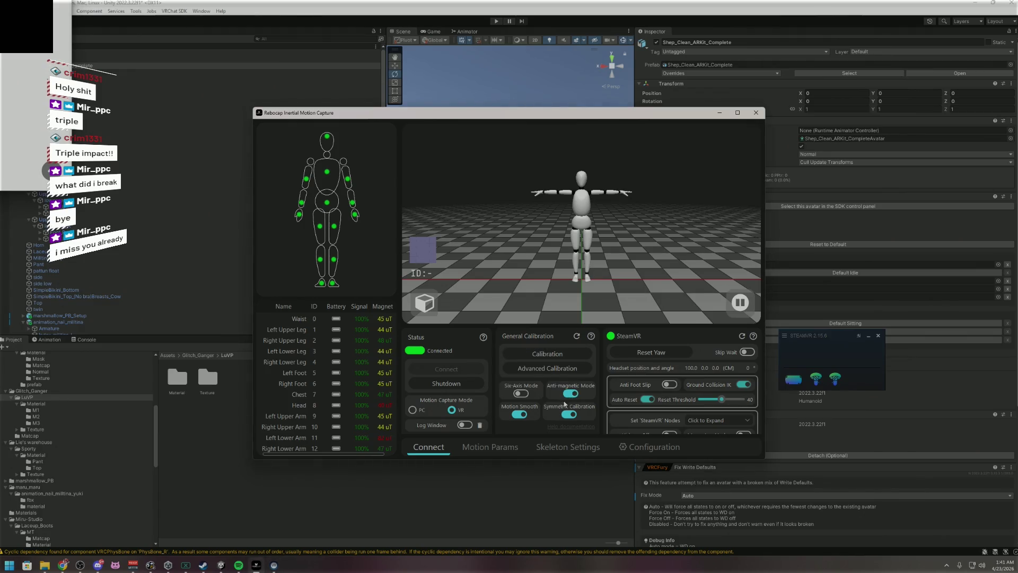
pyautogui.click(549, 355)
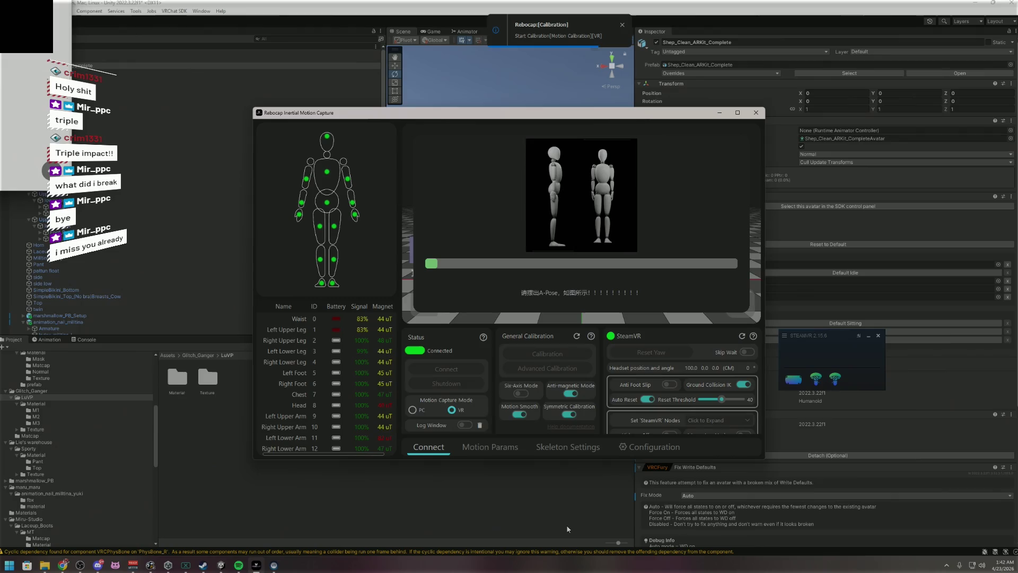